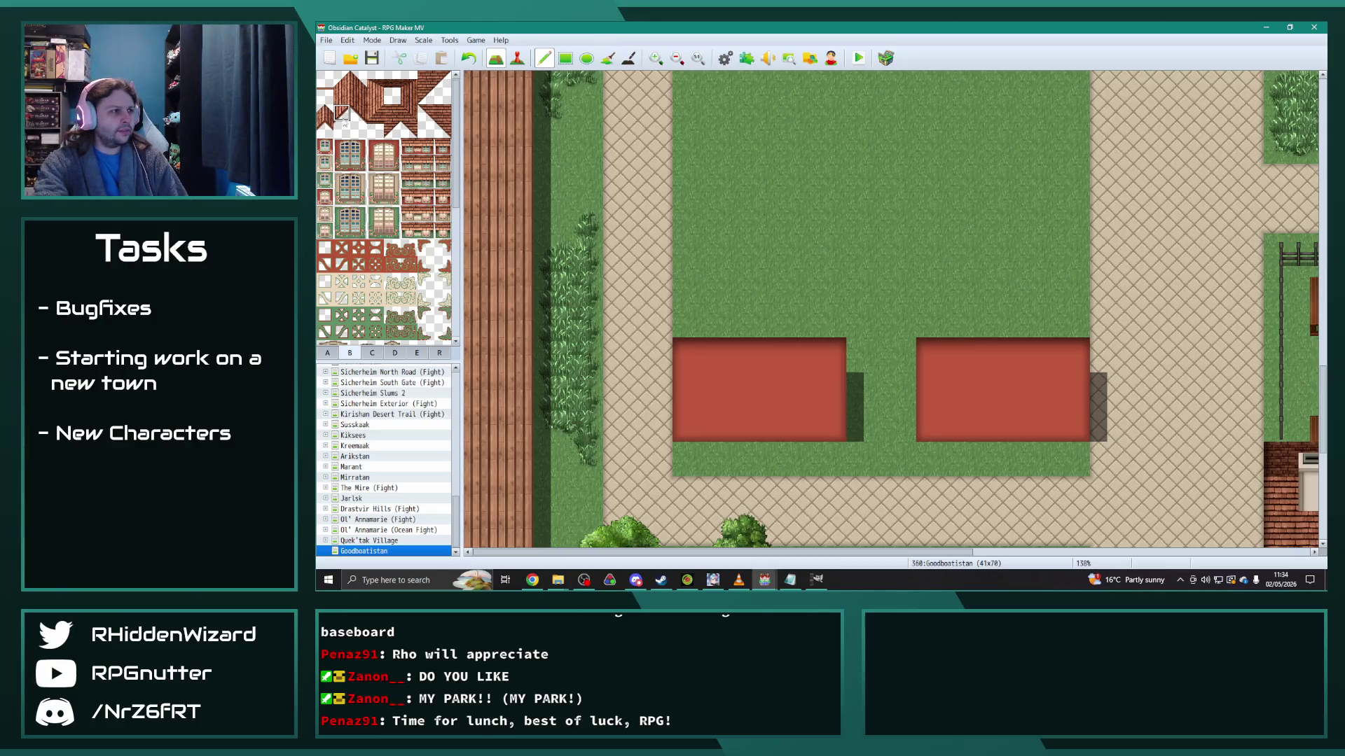
# Step: Paint roof-edge pieces at the left house's upper corners and slope, undoing a stray piece
pyautogui.click(690, 320)
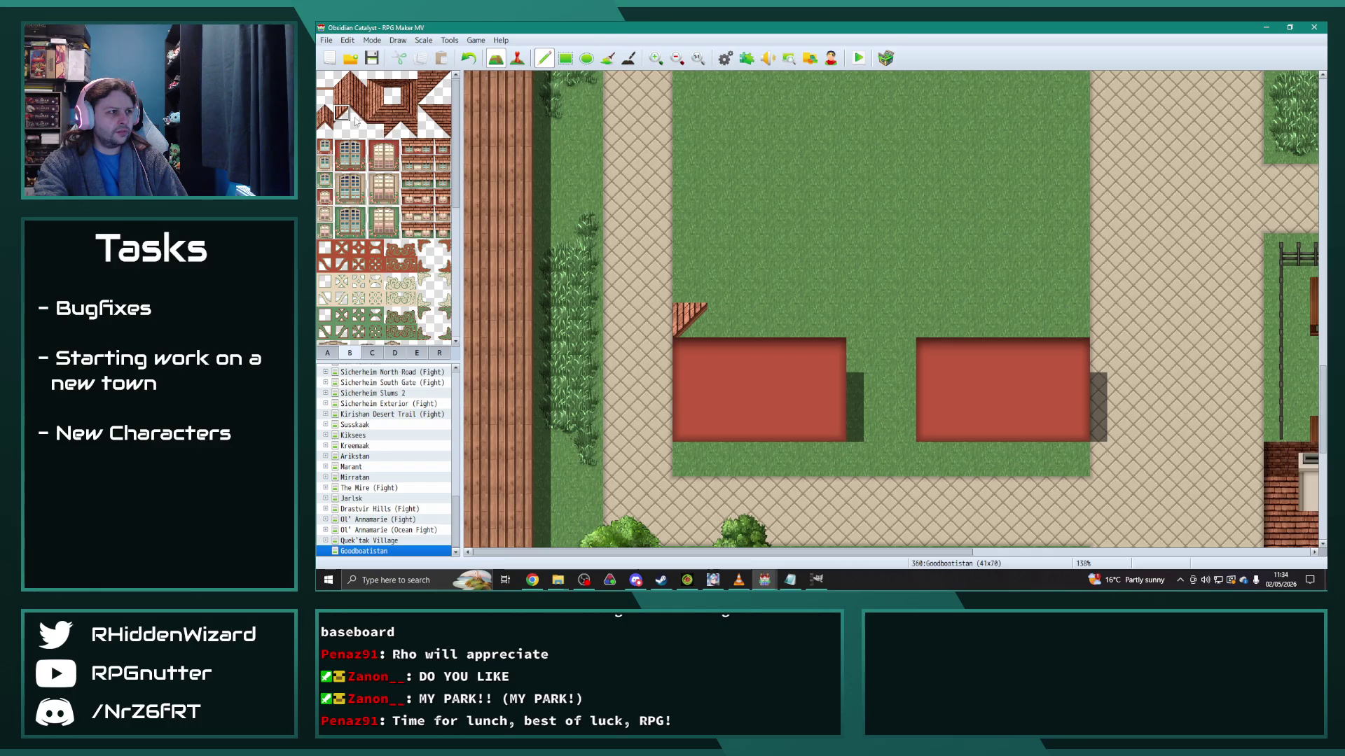
pyautogui.click(829, 320)
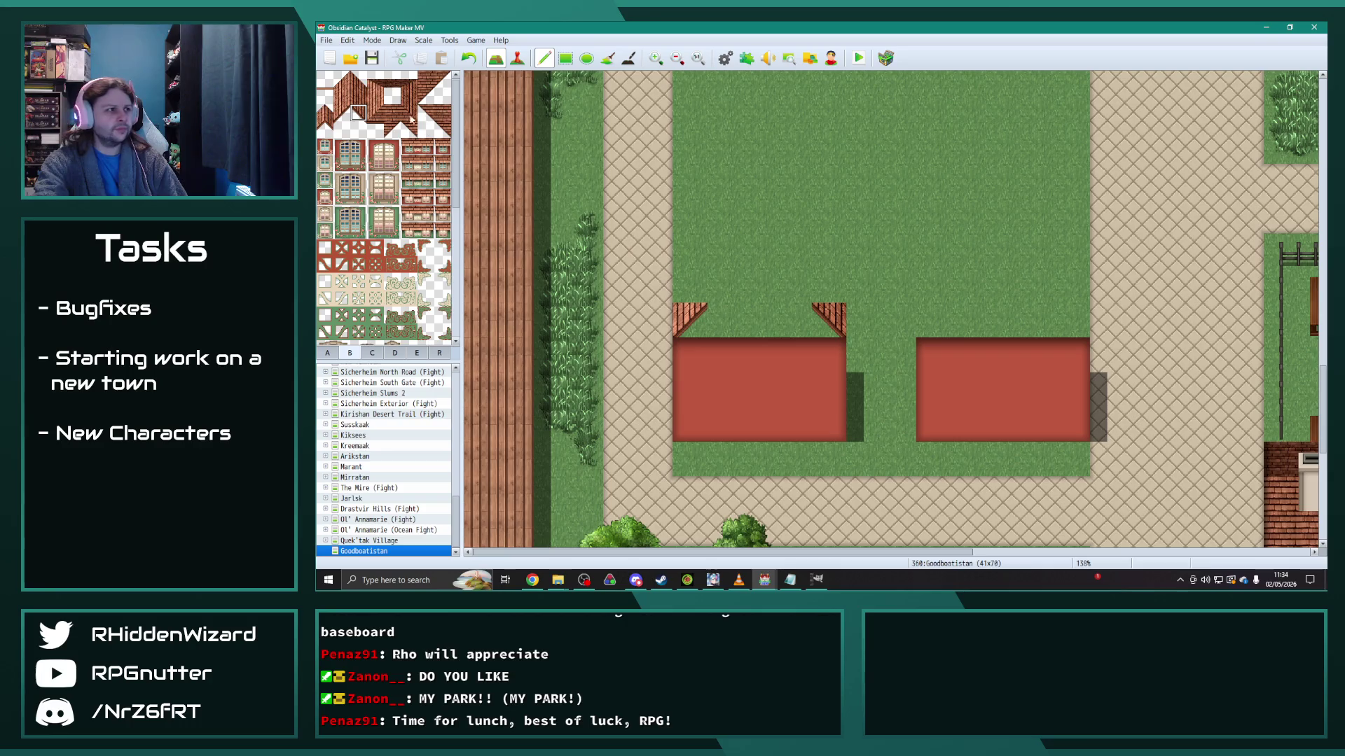
pyautogui.click(341, 112)
pyautogui.click(724, 286)
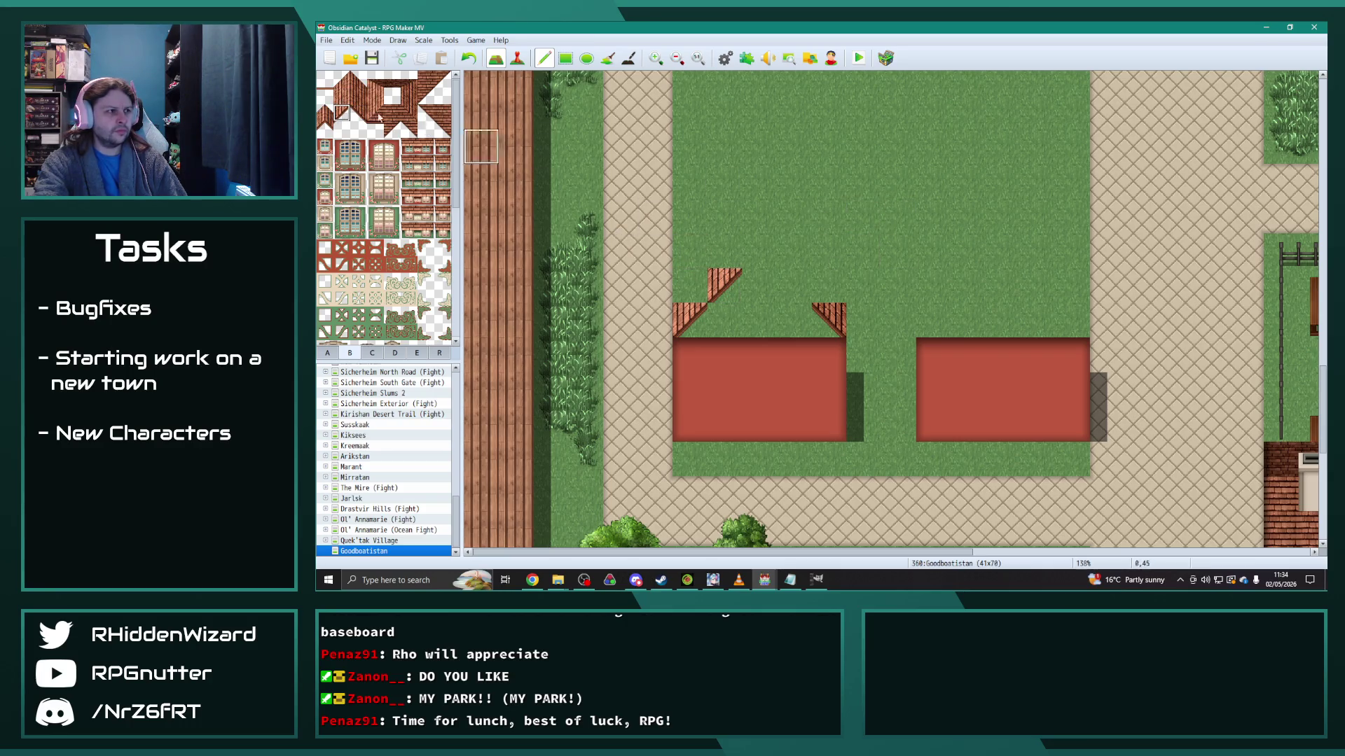
pyautogui.click(326, 130)
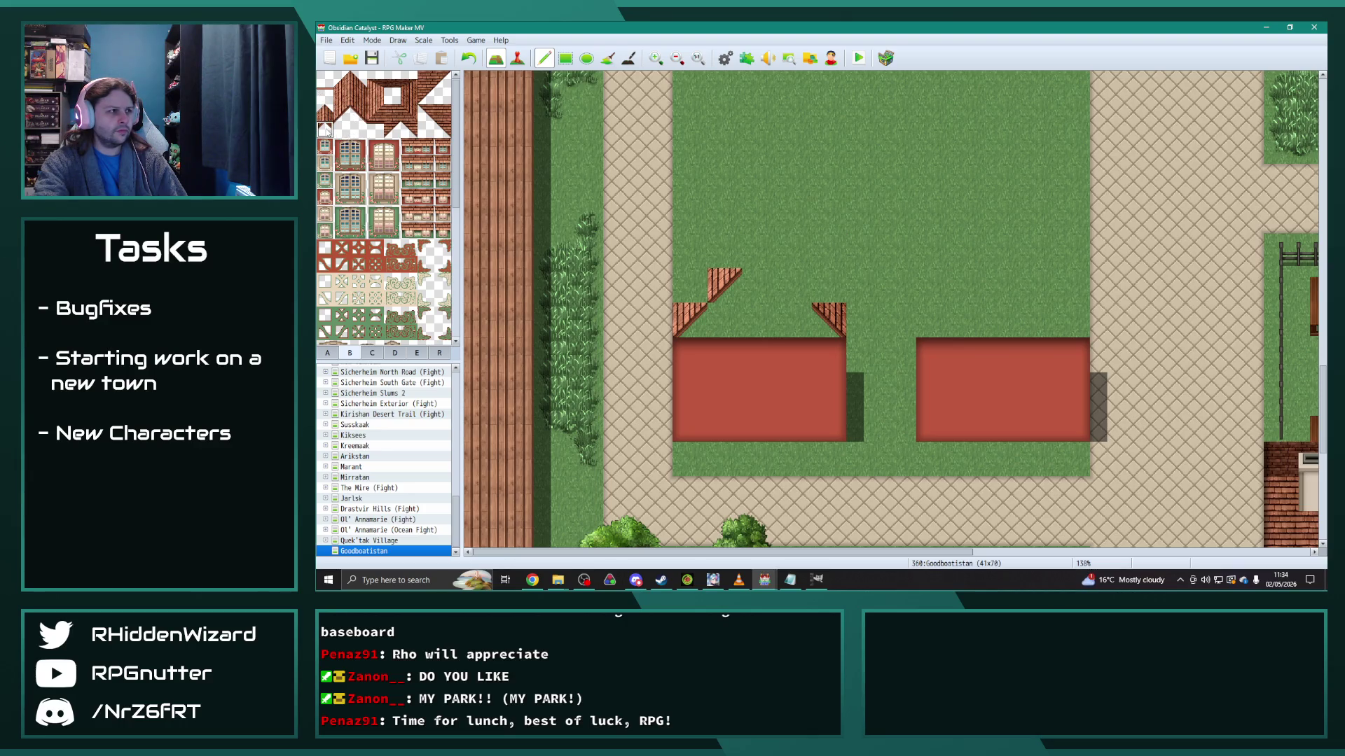
pyautogui.click(341, 96)
pyautogui.click(689, 285)
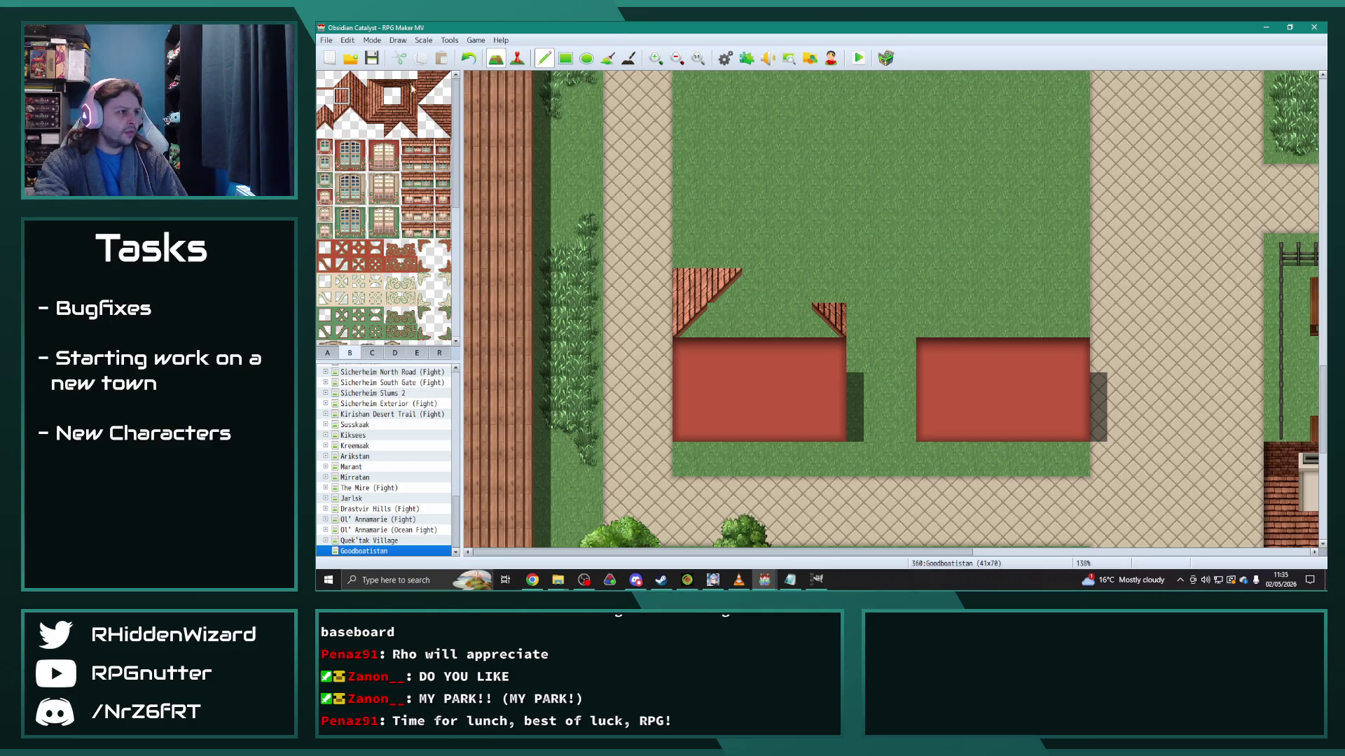
pyautogui.click(375, 79)
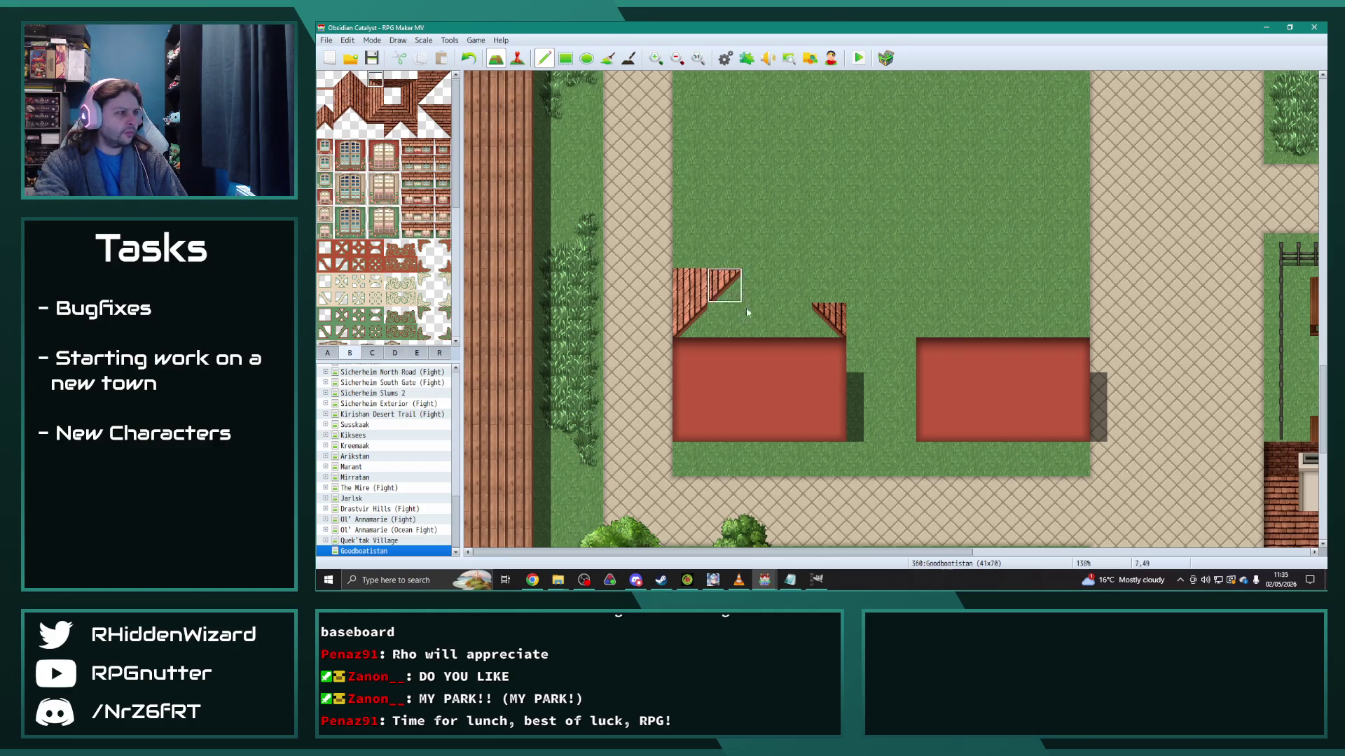
pyautogui.click(725, 327)
pyautogui.hotkey('ctrl', 'z')
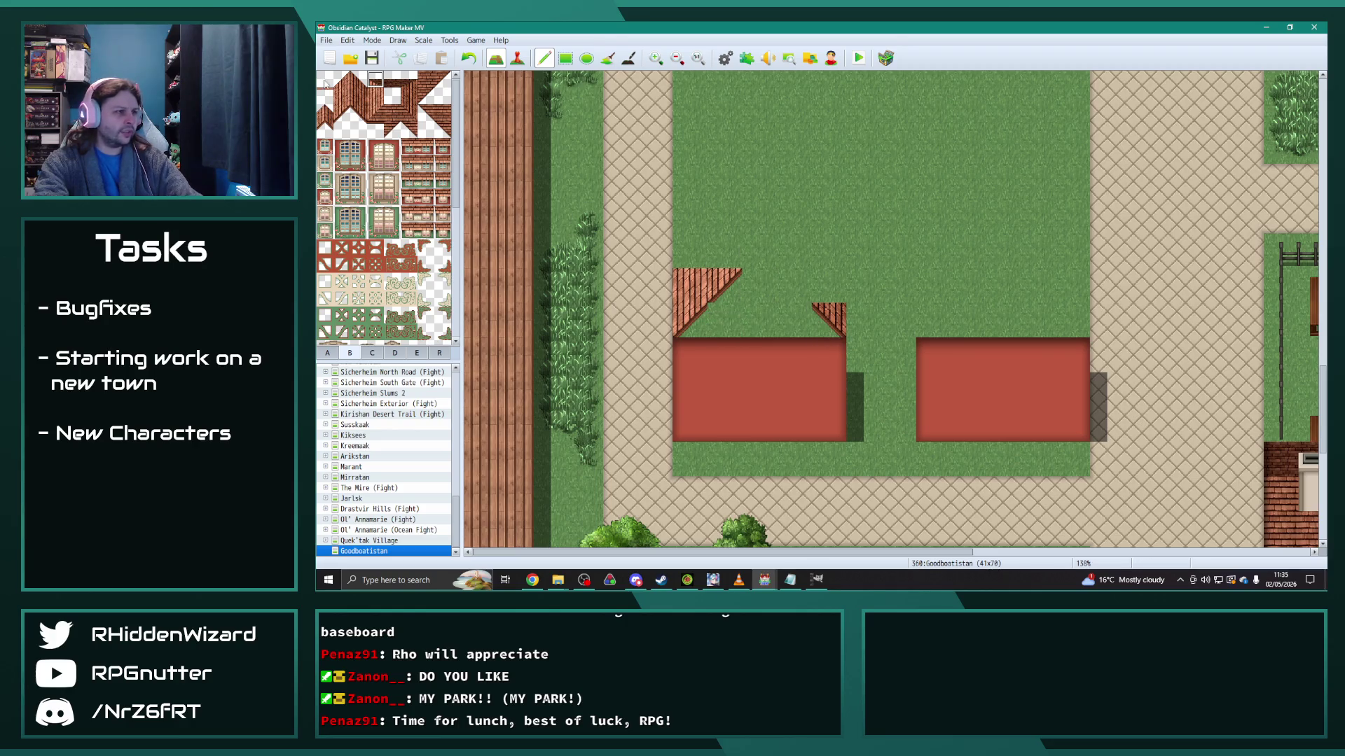
# Step: Rework the upper-left roof cells, erasing some to grass and adding striped and diagonal pieces
pyautogui.click(376, 129)
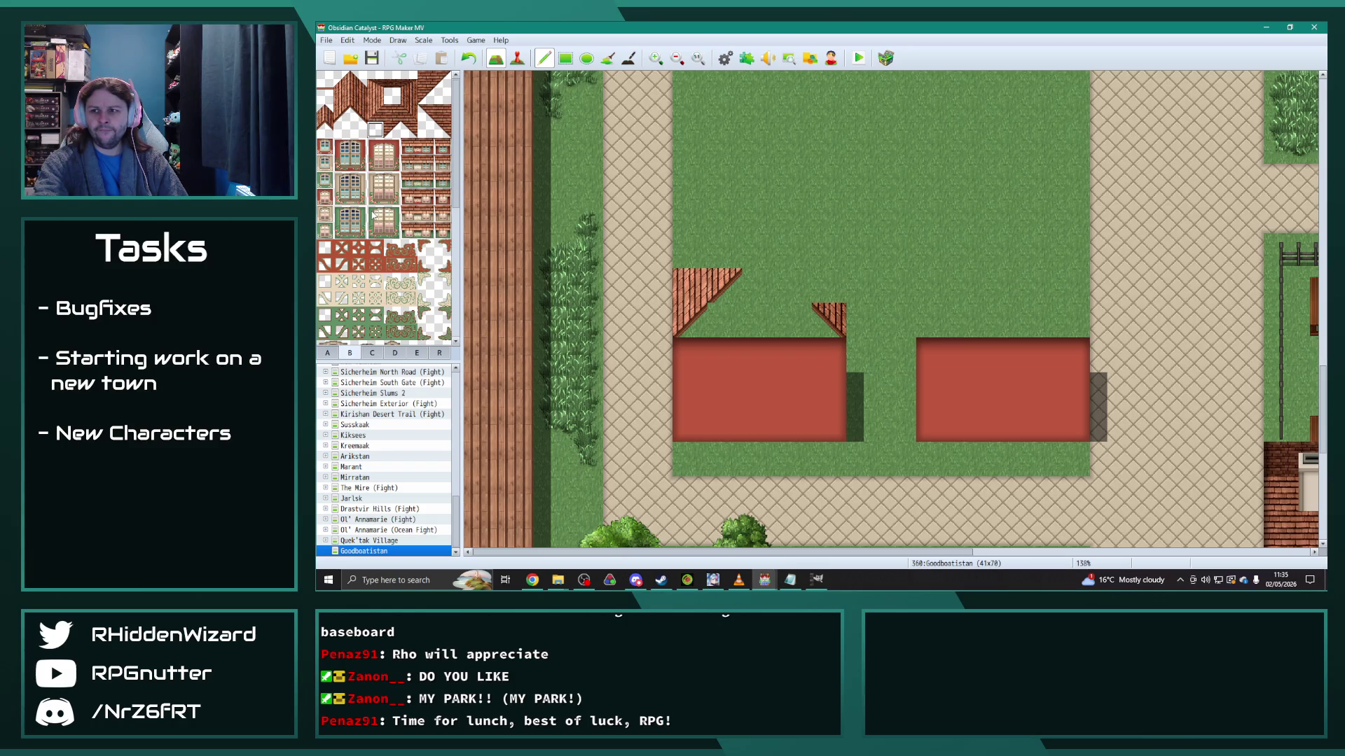
pyautogui.click(429, 103)
pyautogui.click(711, 301)
pyautogui.click(689, 319)
pyautogui.click(426, 96)
pyautogui.click(689, 320)
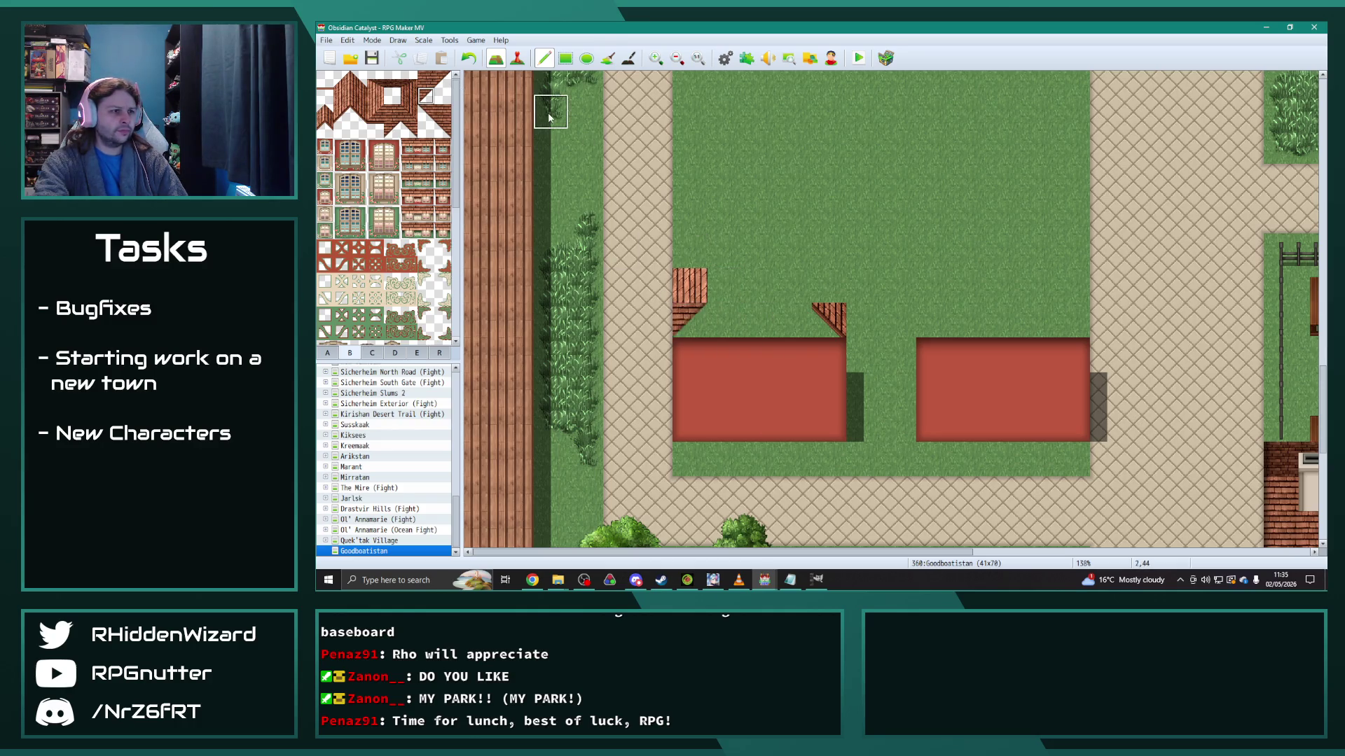
pyautogui.click(691, 291)
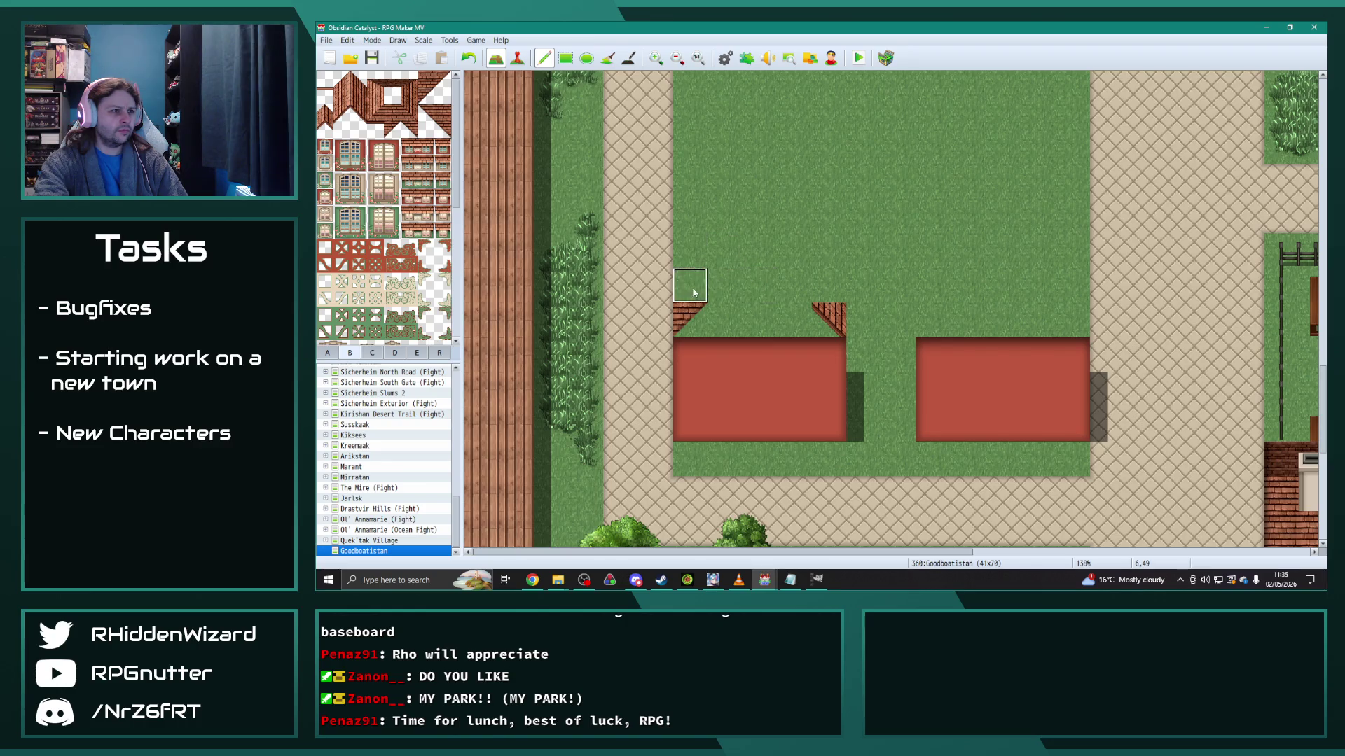
pyautogui.click(724, 285)
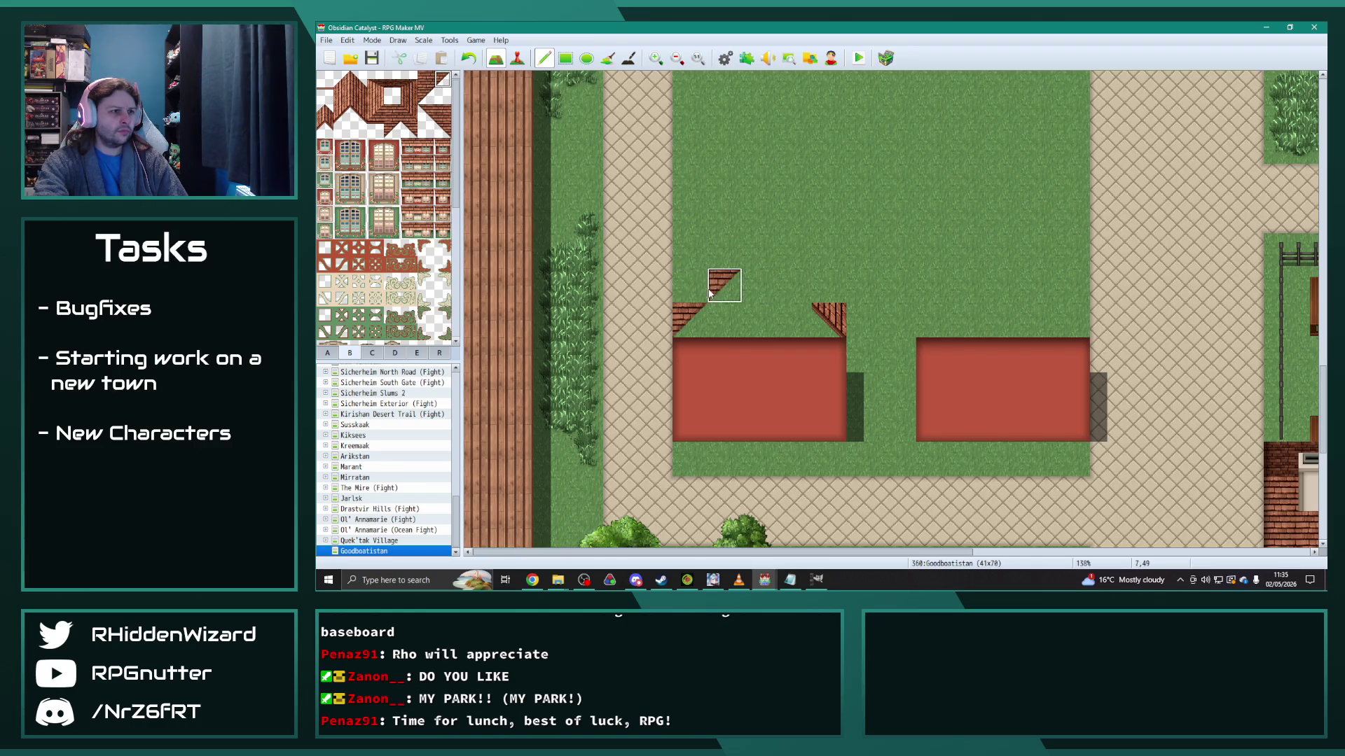
pyautogui.click(425, 79)
pyautogui.click(689, 286)
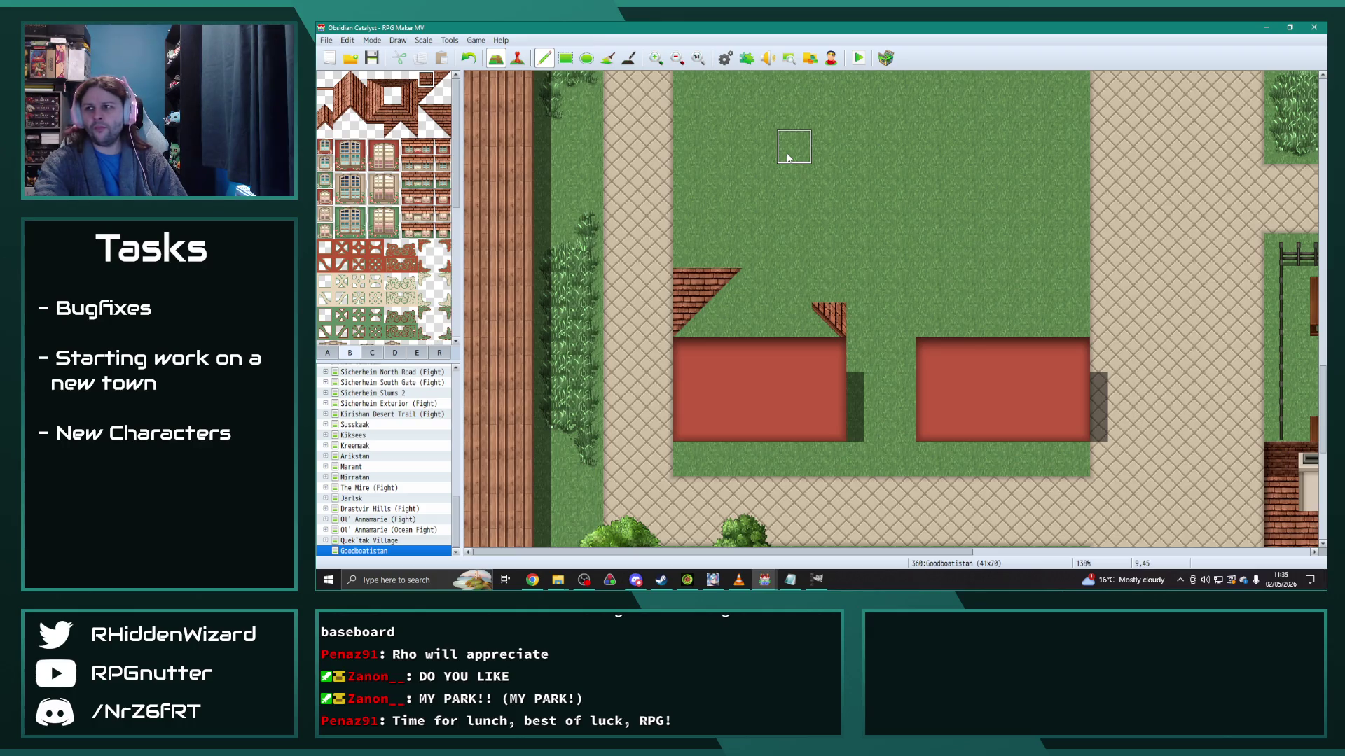
pyautogui.hotkey('ctrl', 'z')
pyautogui.click(689, 285)
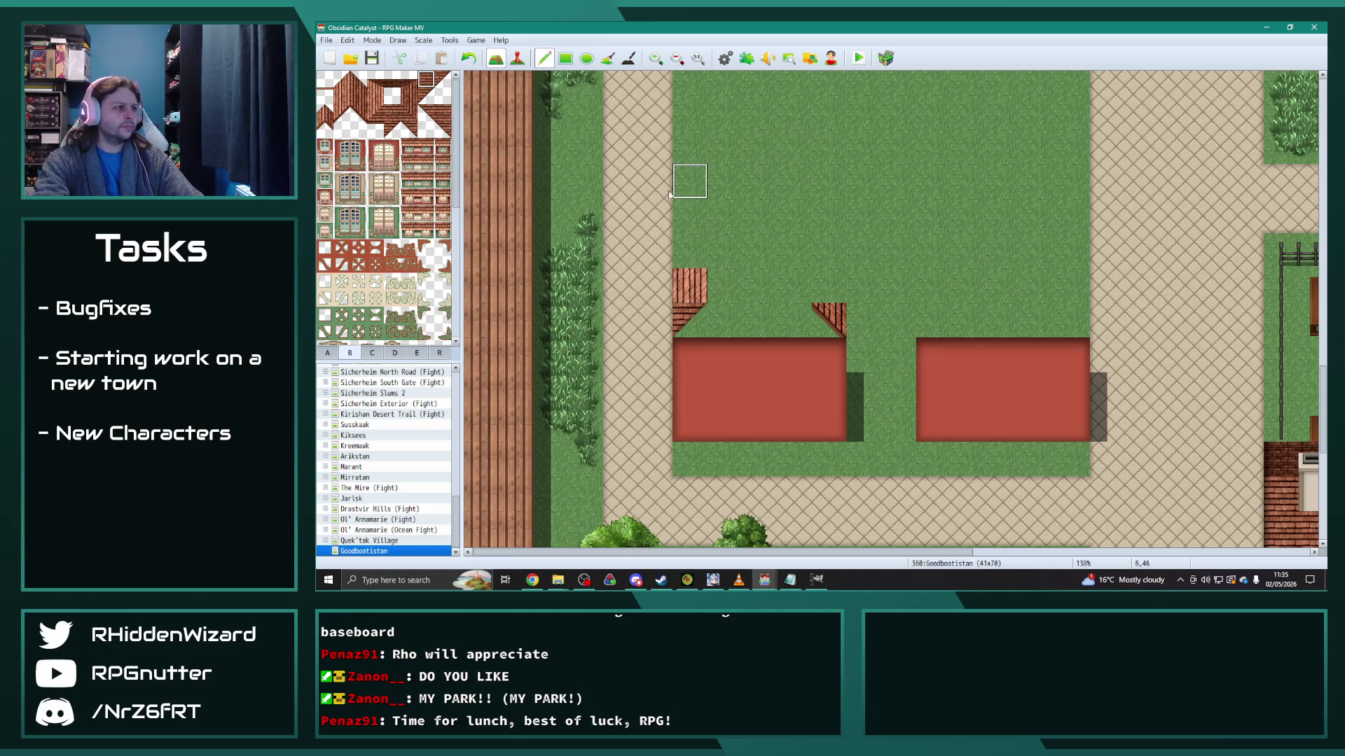
# Step: Repaint the left roof edge above the left house as one tall diagonal slope
pyautogui.scroll(-10, 417, 232)
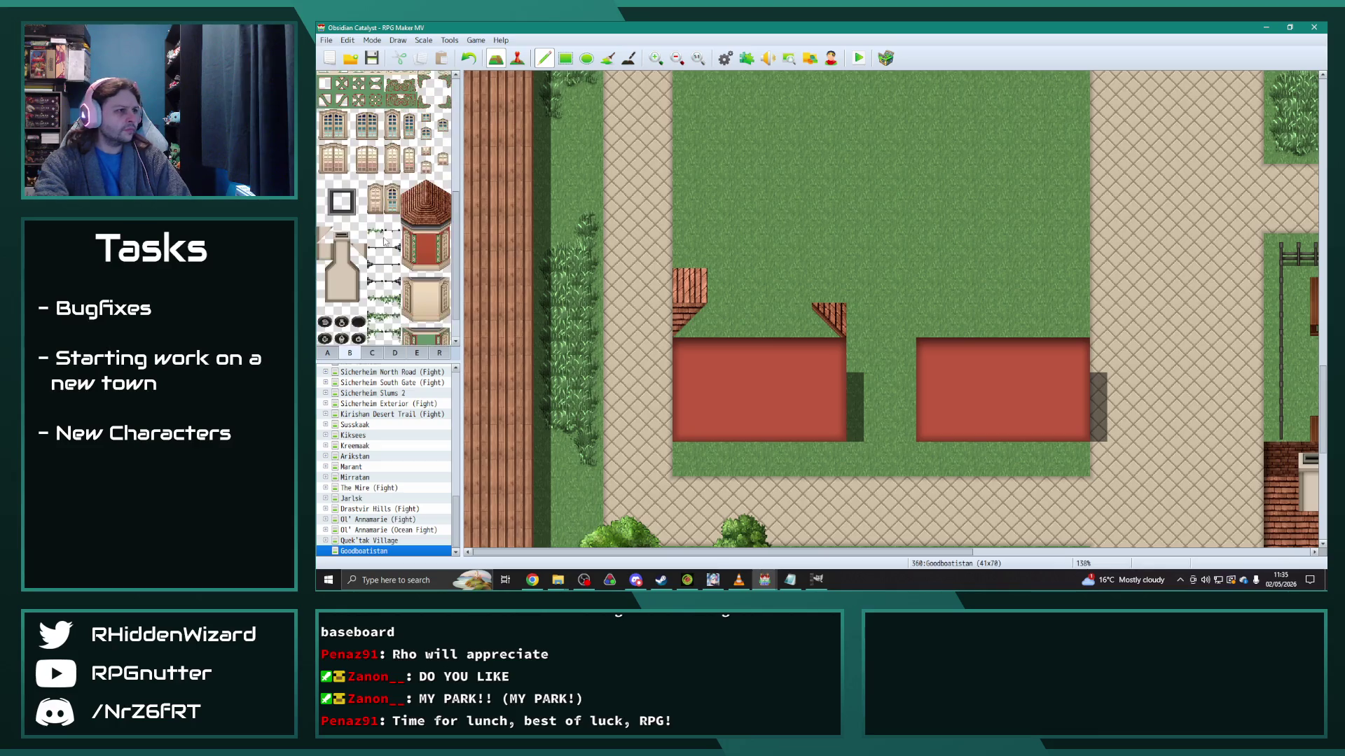
pyautogui.click(372, 353)
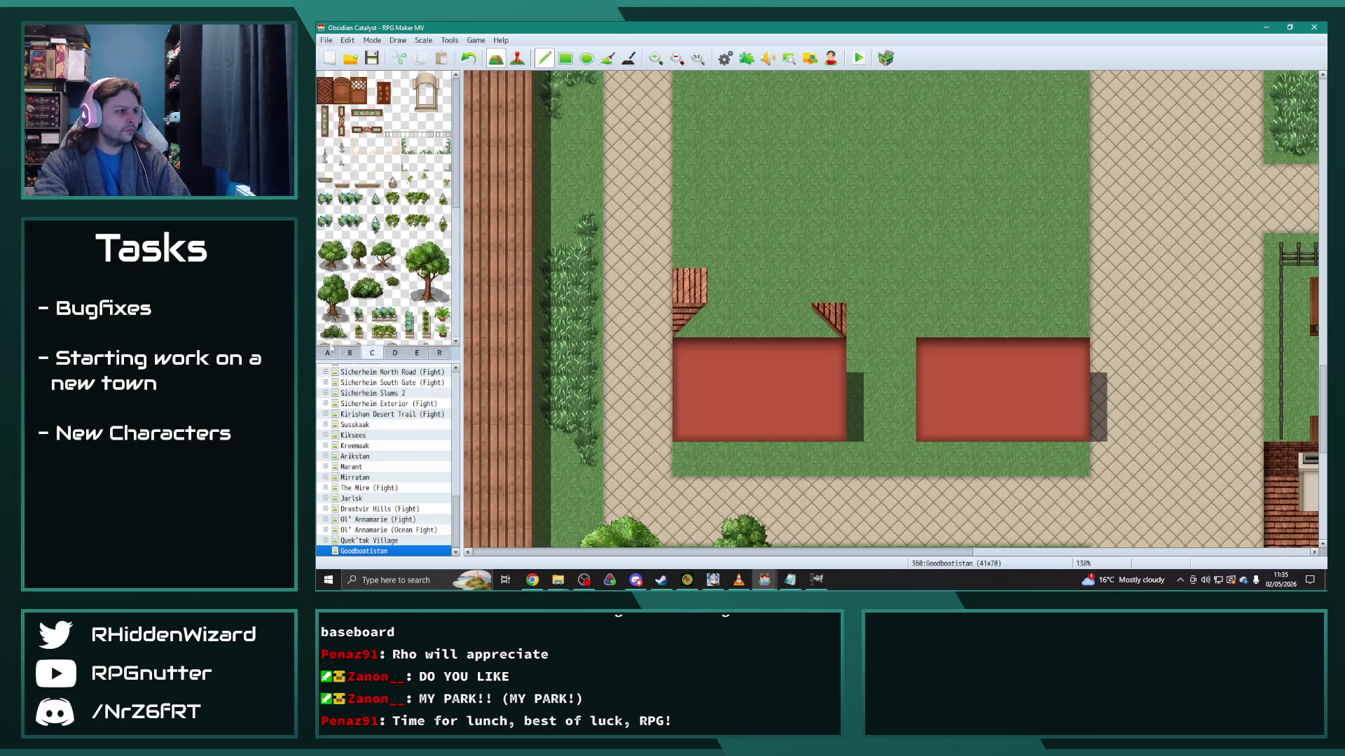
pyautogui.click(329, 351)
pyautogui.scroll(-5, 394, 291)
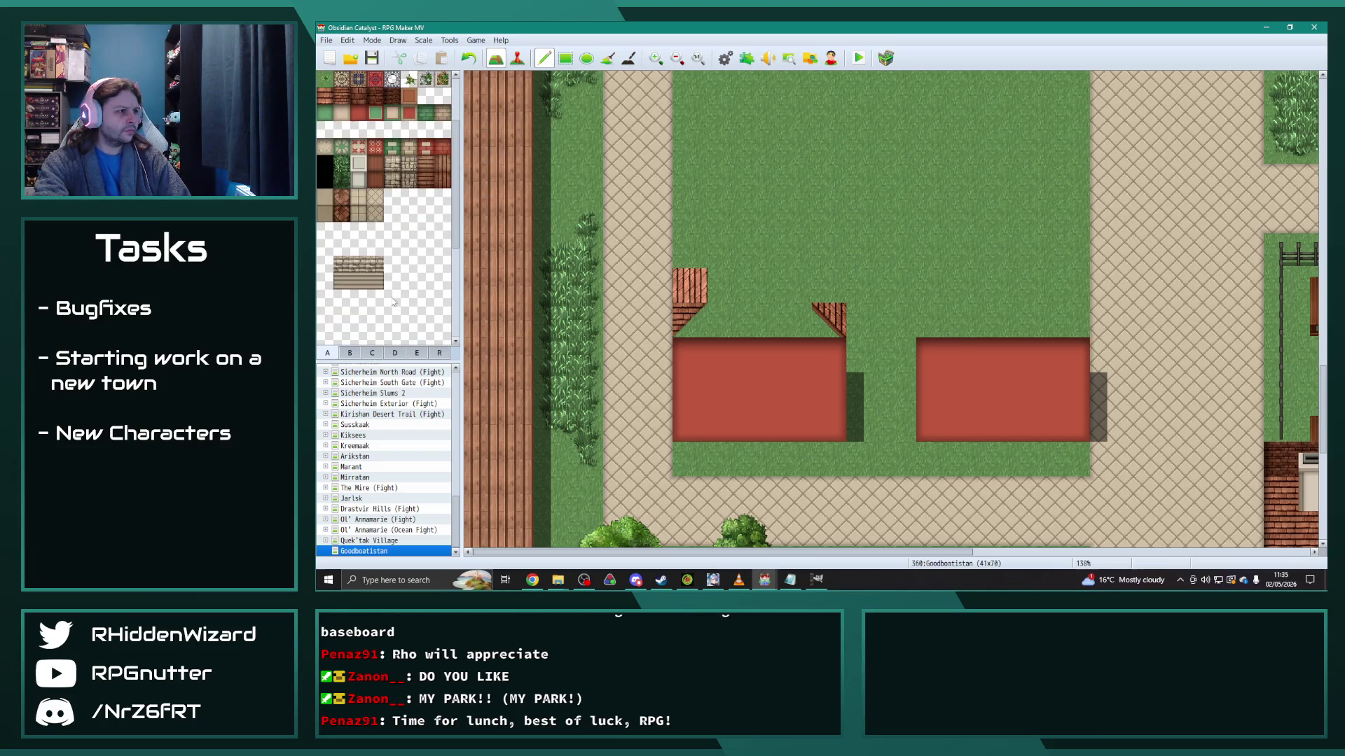
pyautogui.click(349, 353)
pyautogui.moveTo(689, 319); pyautogui.dragTo(688, 294)
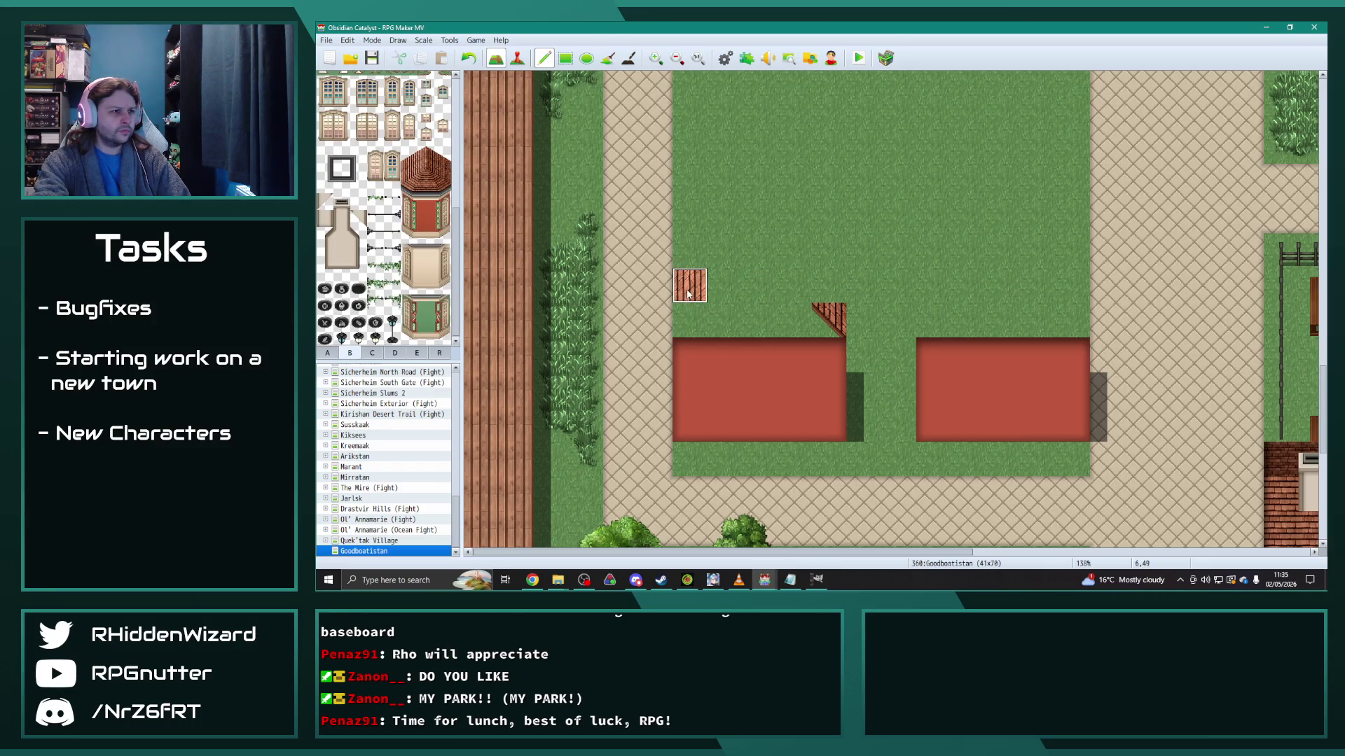
pyautogui.scroll(10, 379, 287)
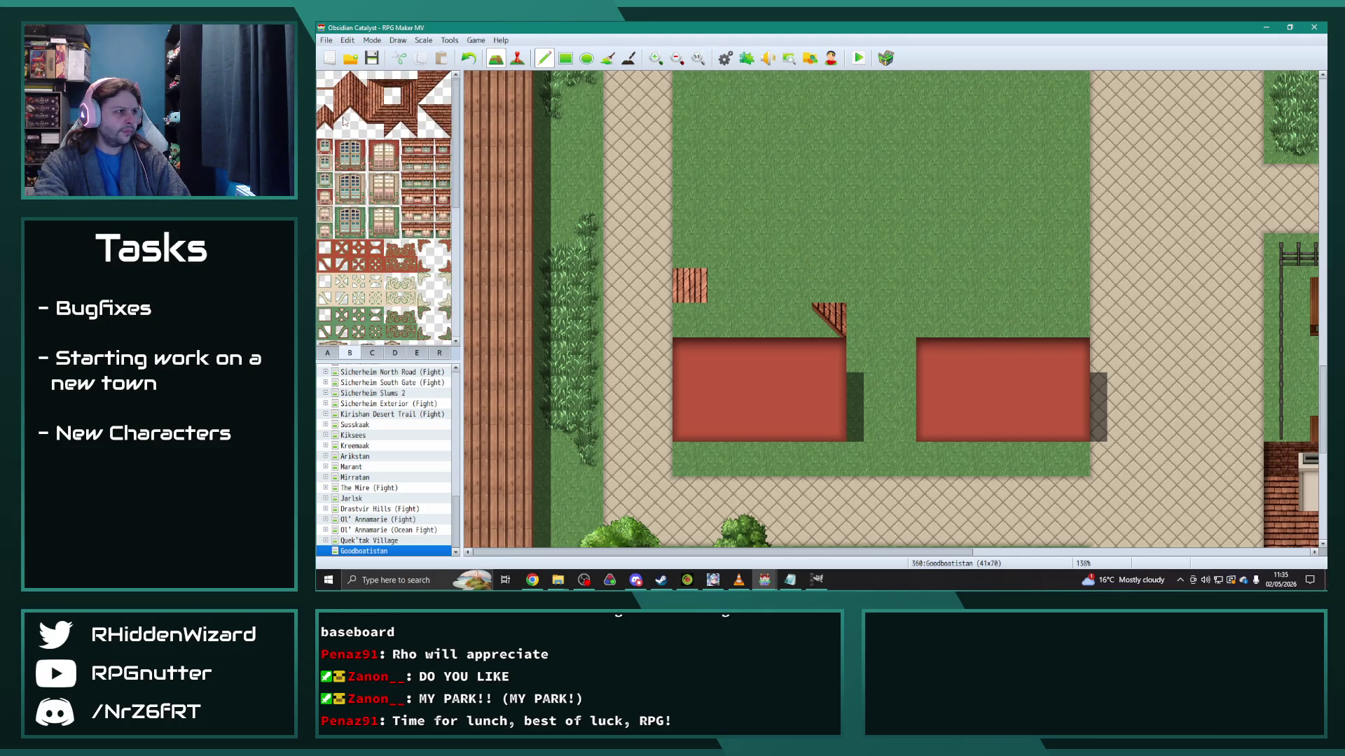
pyautogui.moveTo(688, 322); pyautogui.dragTo(692, 294)
pyautogui.click(717, 301)
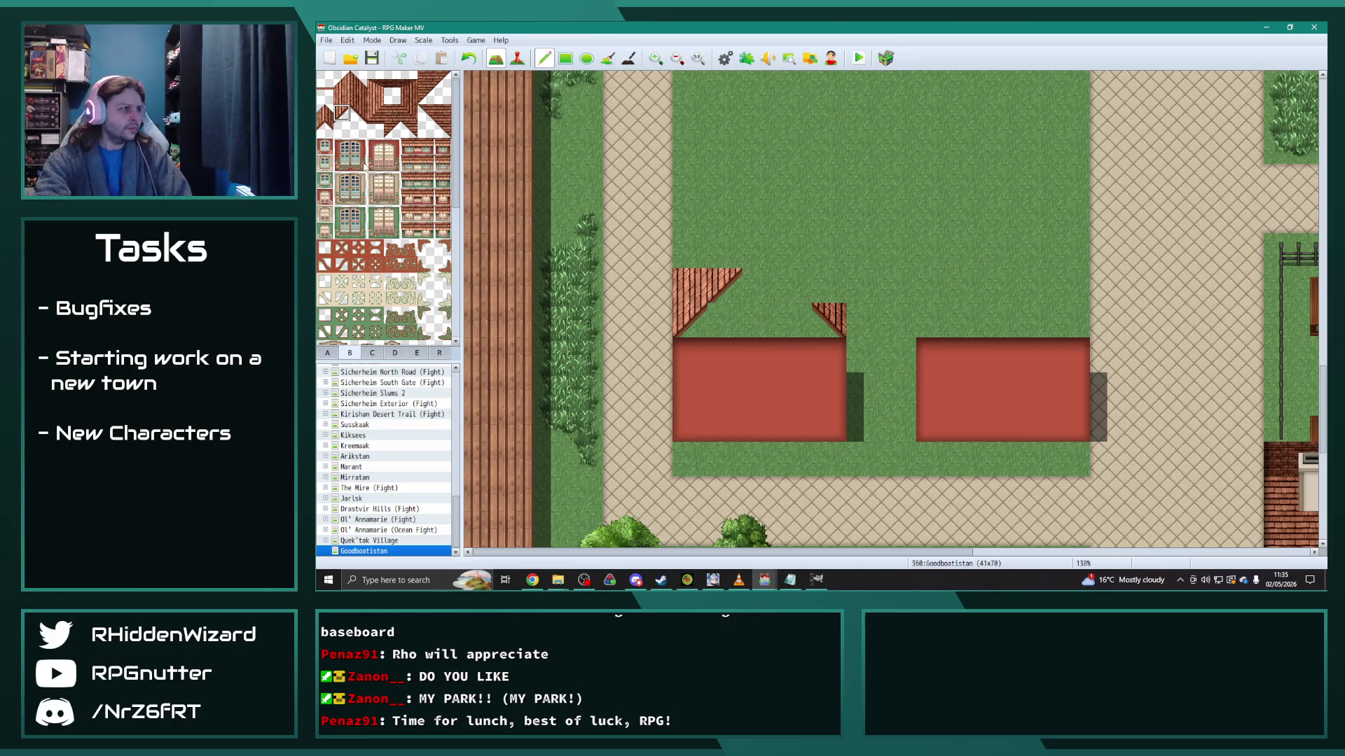
# Step: Add diagonal pieces up the right roof slope to match the left one
pyautogui.rightClick(778, 335)
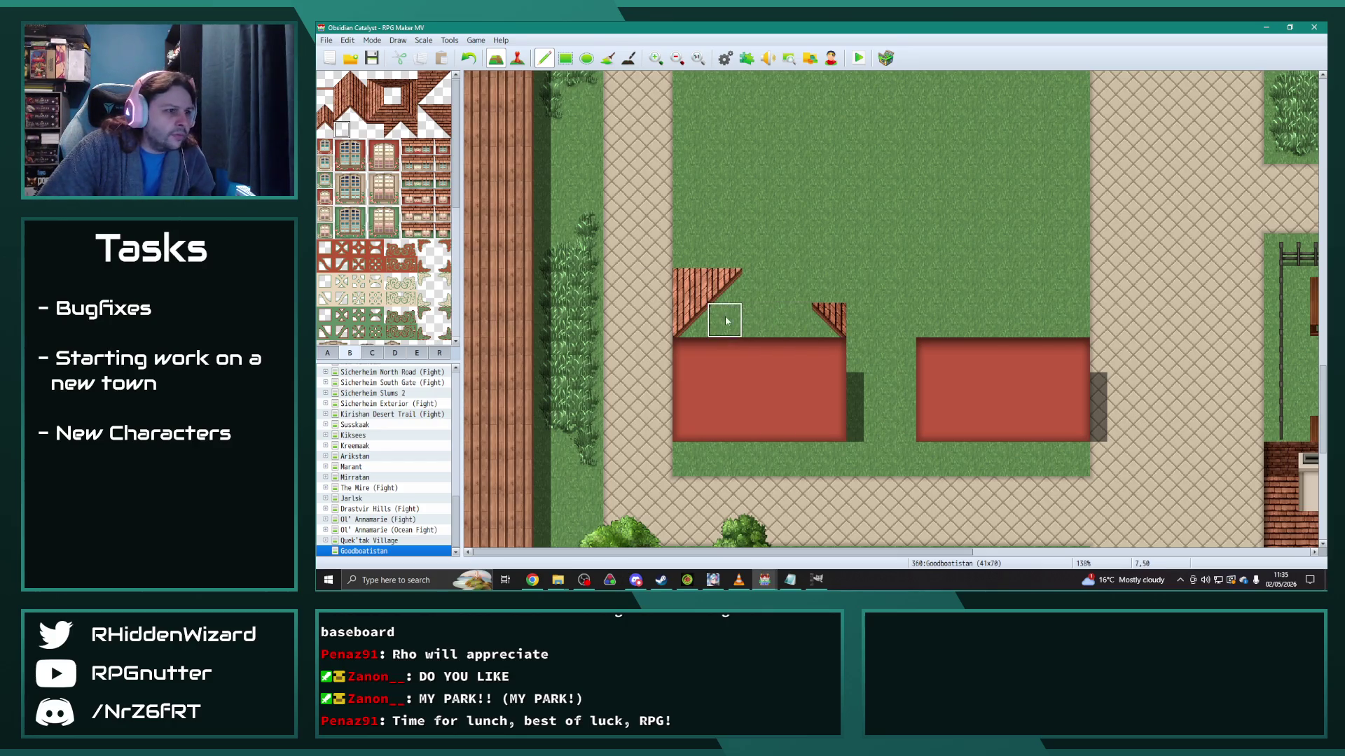
pyautogui.rightClick(516, 215)
pyautogui.click(790, 321)
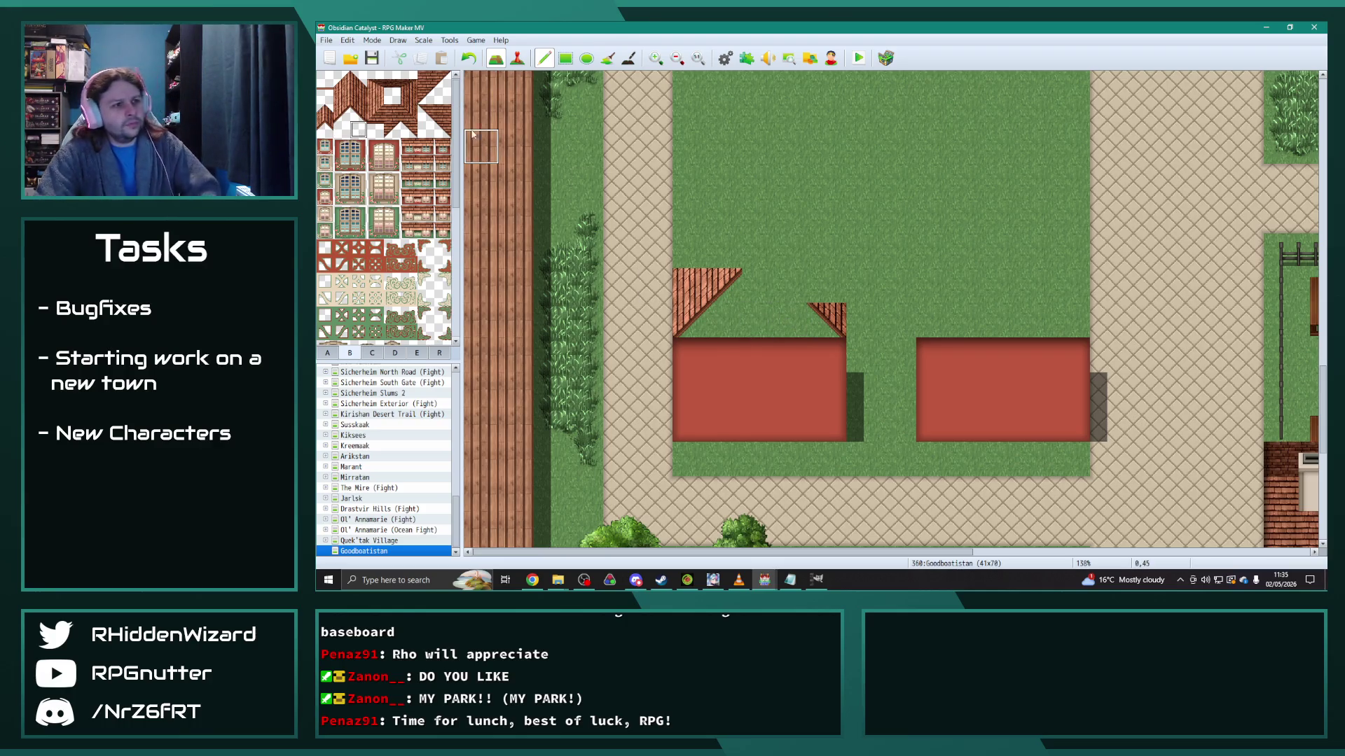
pyautogui.click(358, 112)
pyautogui.click(804, 283)
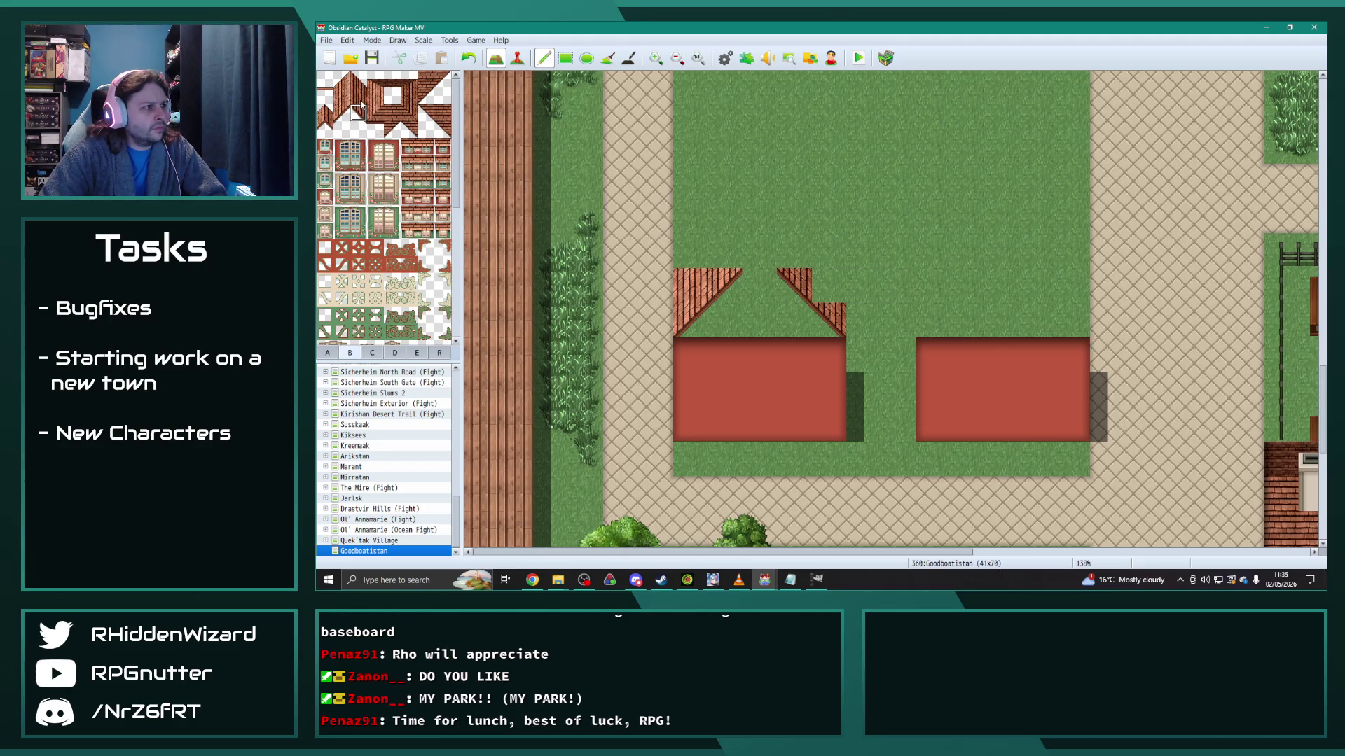
pyautogui.scroll(1, 864, 321)
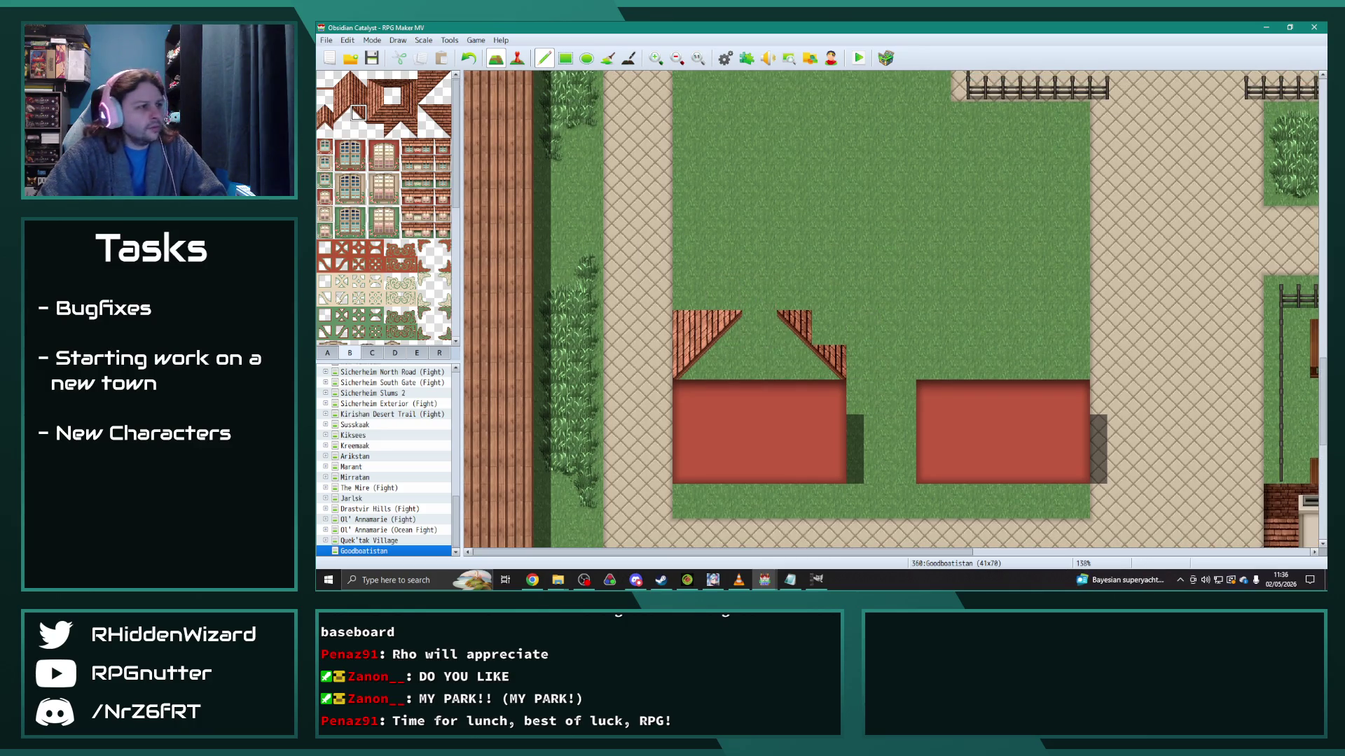
pyautogui.click(327, 352)
# Step: Paint tall shadowed brown strips in the grass above both red houses
pyautogui.scroll(5, 392, 231)
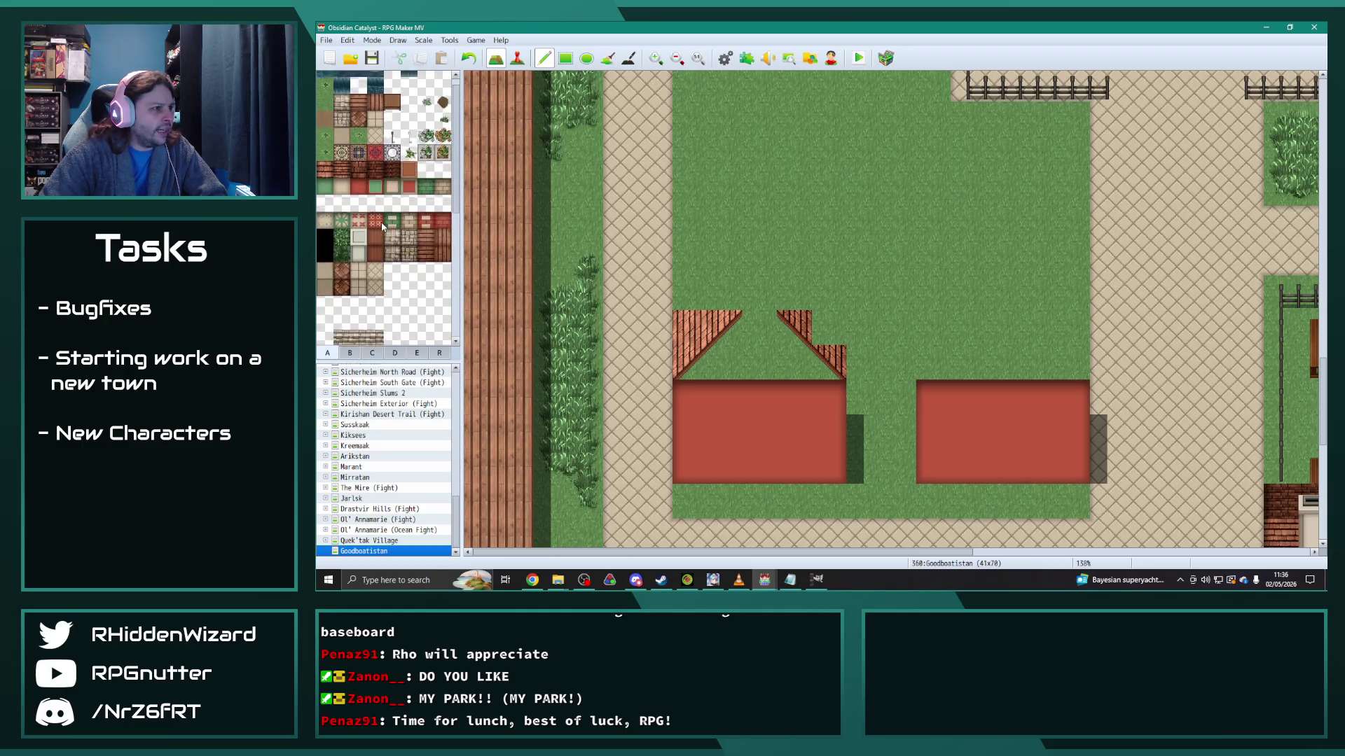
pyautogui.moveTo(758, 300); pyautogui.dragTo(759, 150)
pyautogui.scroll(2, 795, 300)
pyautogui.scroll(2, 795, 300)
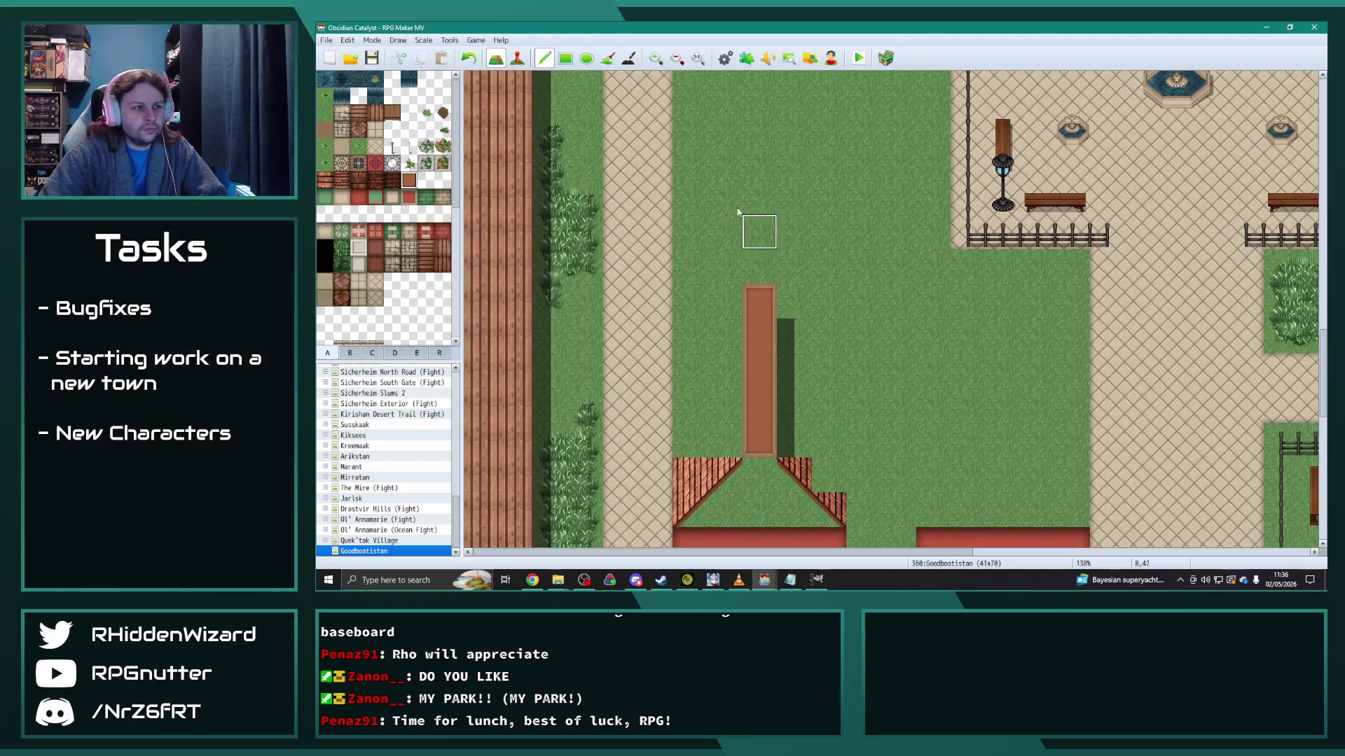
pyautogui.click(759, 269)
pyautogui.scroll(-4, 898, 401)
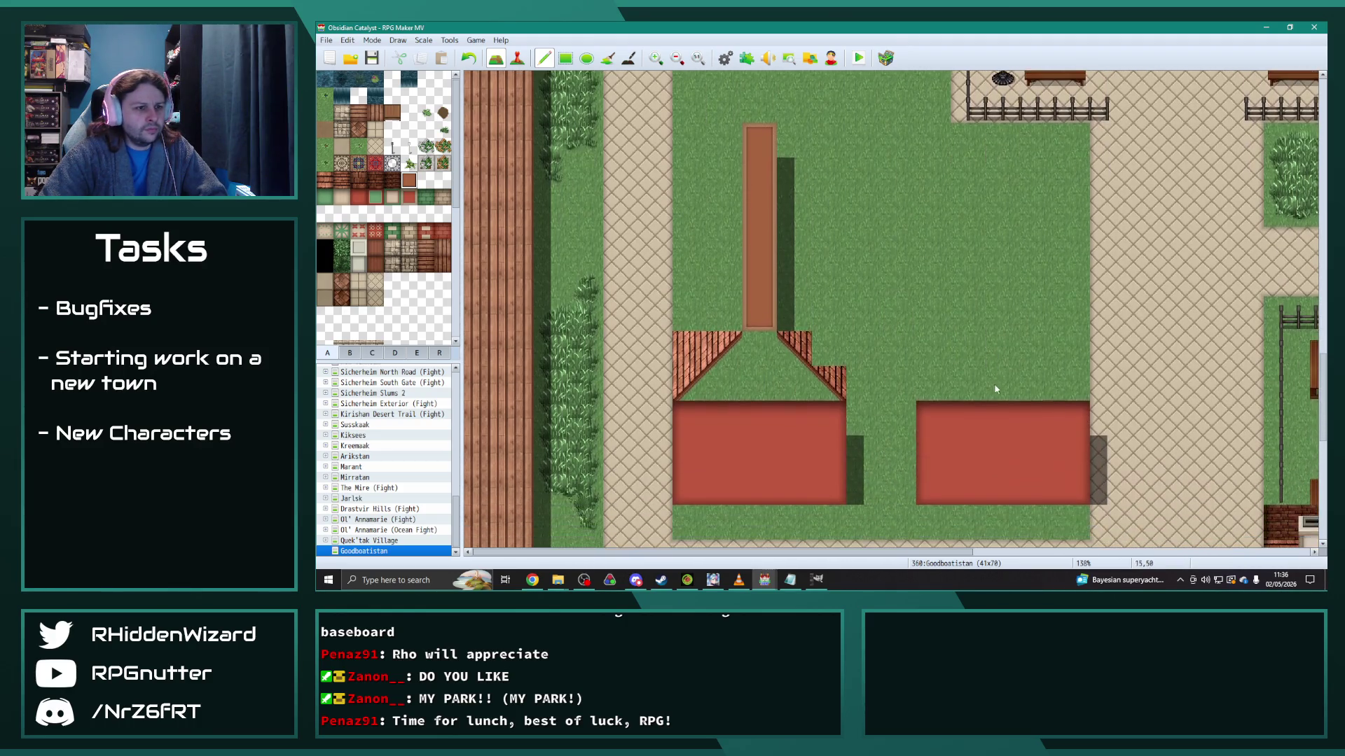
pyautogui.moveTo(1002, 313); pyautogui.dragTo(1002, 139)
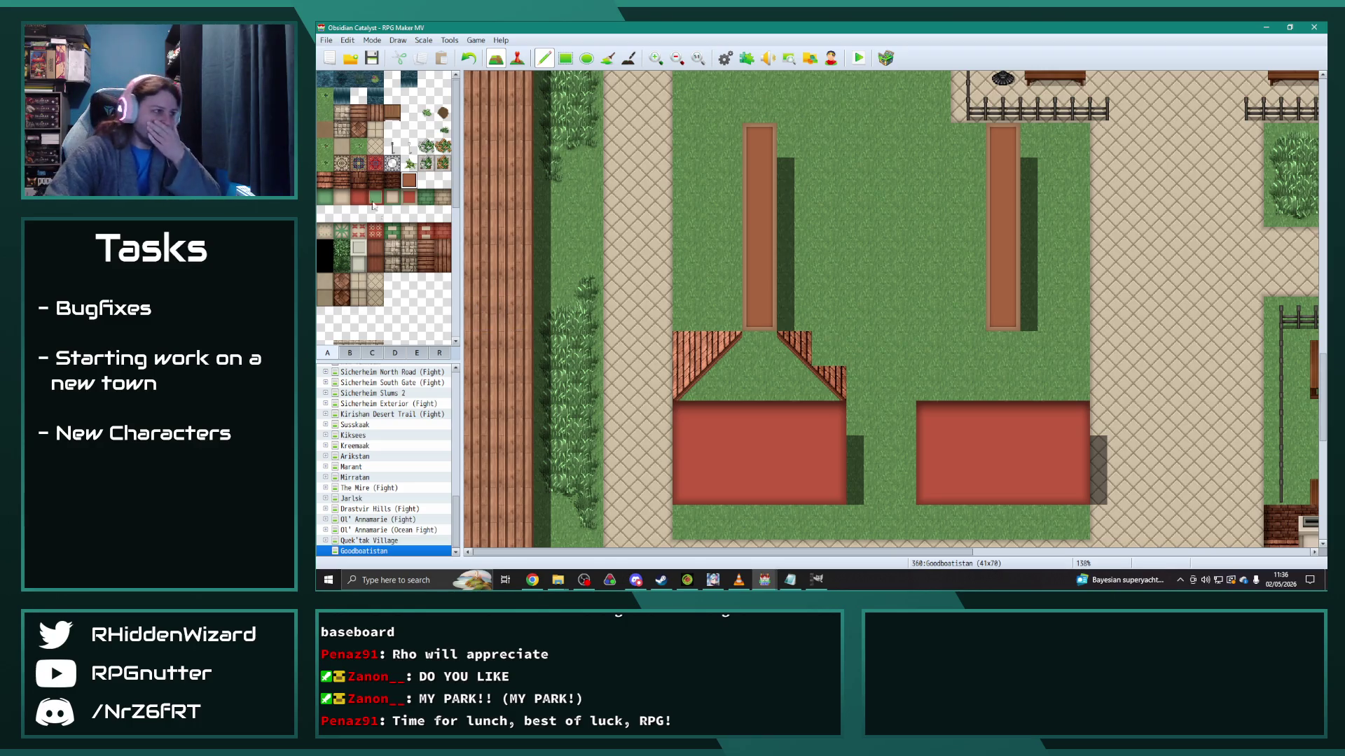
# Step: Fill the gable's upper-right corner with a roof piece
pyautogui.click(373, 355)
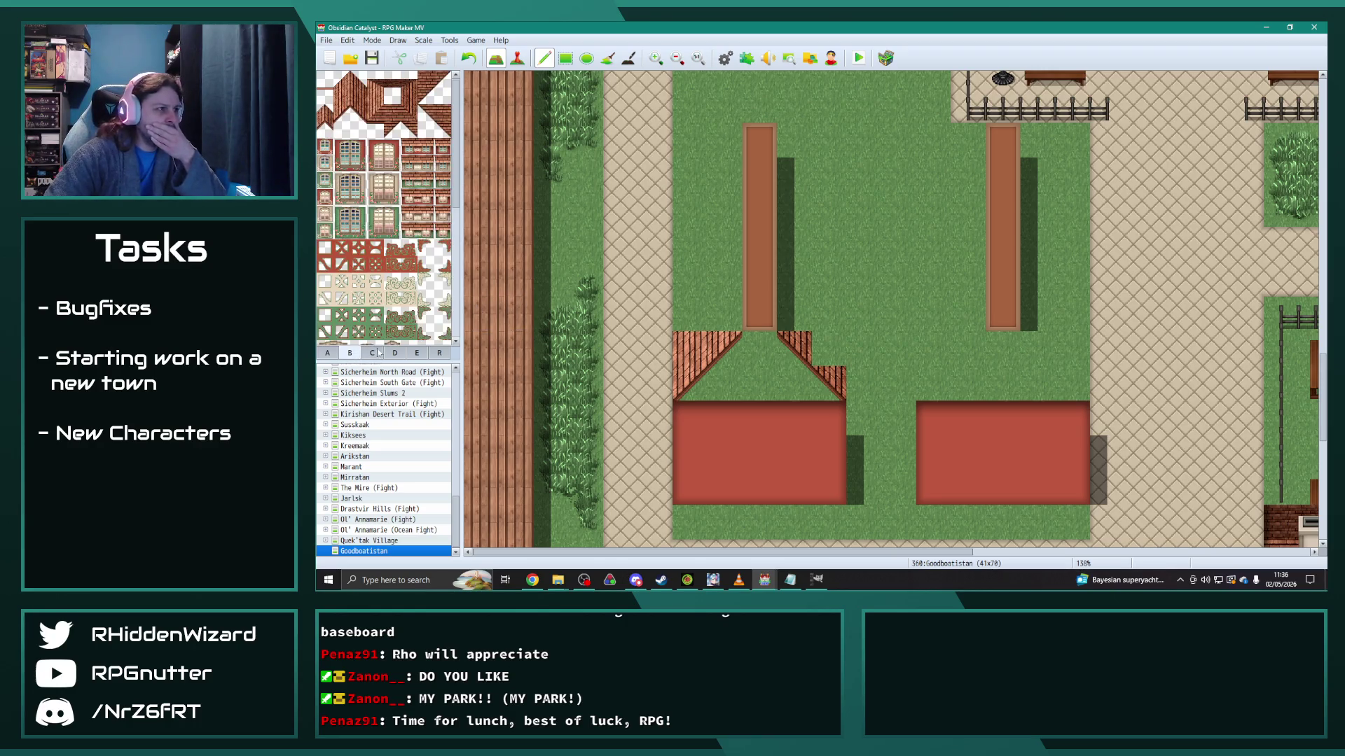
pyautogui.click(359, 96)
pyautogui.click(829, 348)
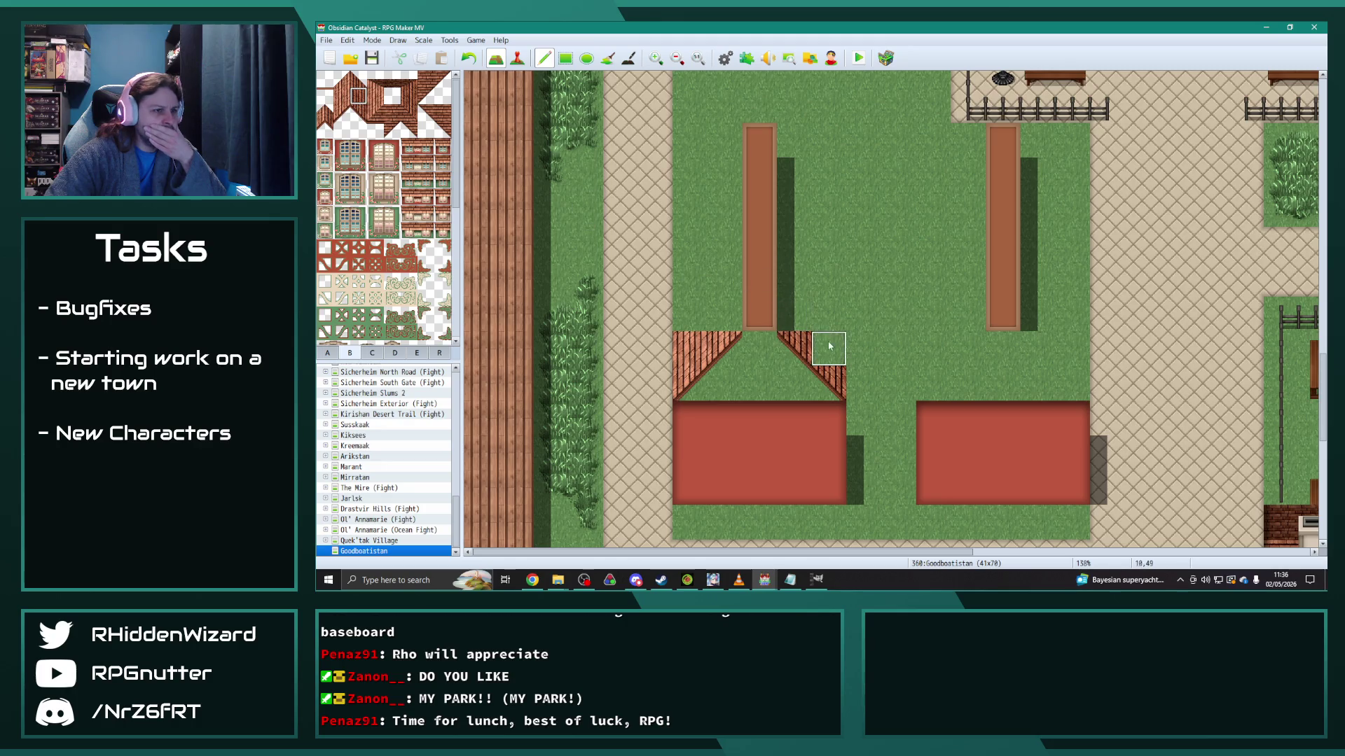
# Step: Paint tall roof columns up the ridge and cap the top with a diagonal piece
pyautogui.moveTo(829, 314); pyautogui.dragTo(827, 181)
pyautogui.click(358, 79)
pyautogui.click(829, 140)
pyautogui.click(779, 107)
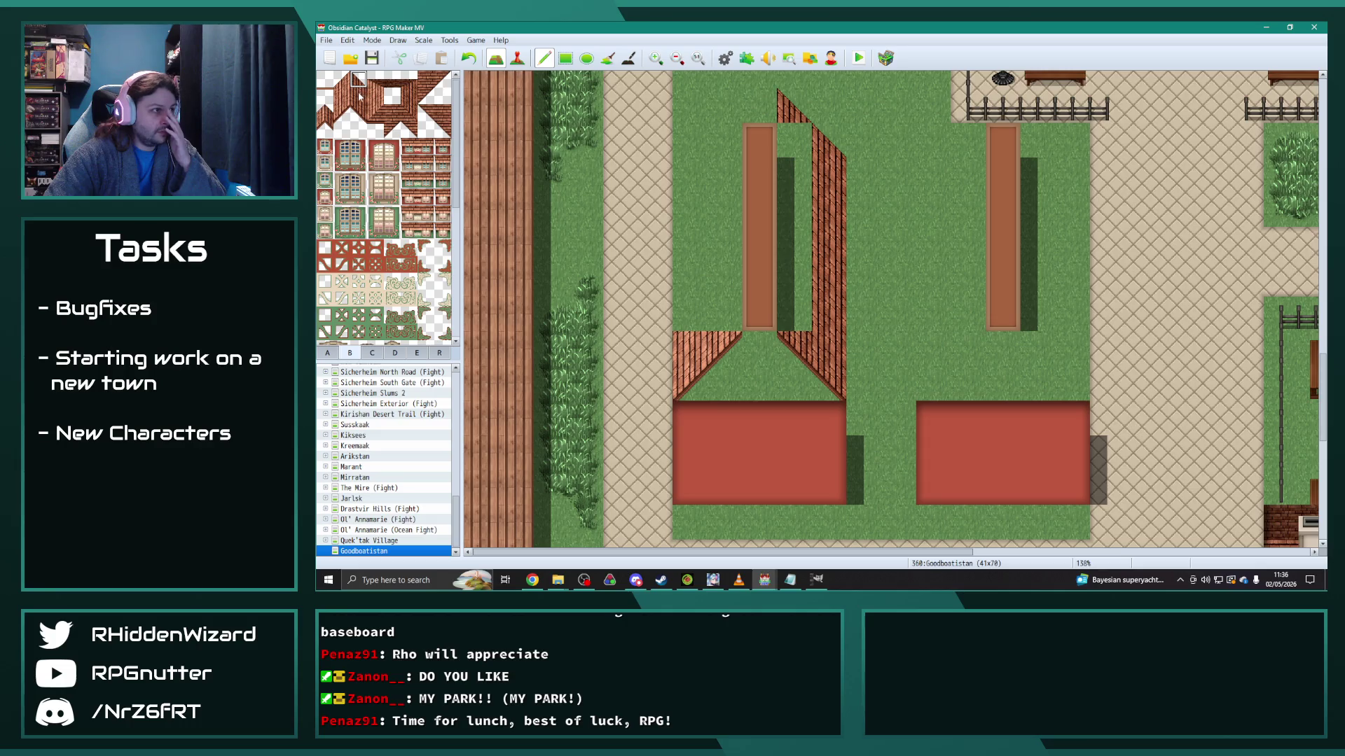
pyautogui.click(358, 96)
pyautogui.moveTo(794, 140); pyautogui.dragTo(794, 315)
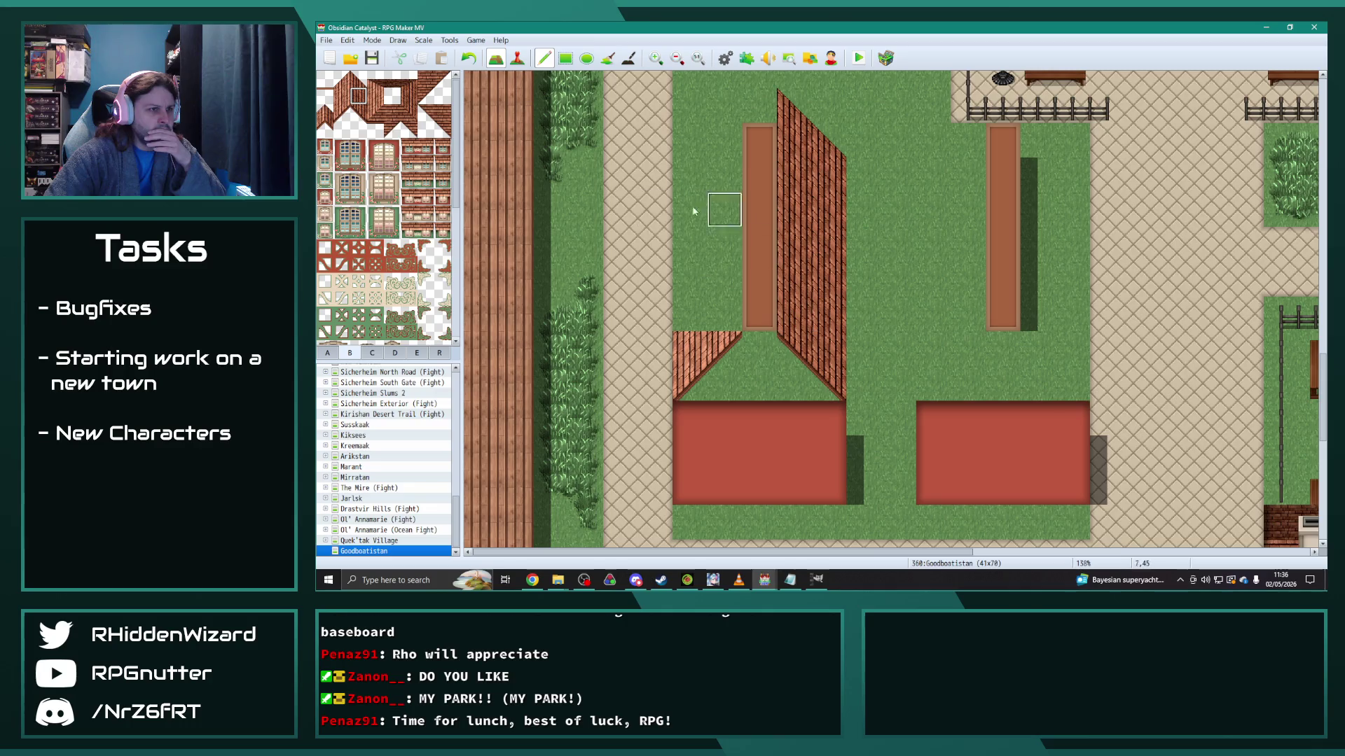
# Step: Fill the left roof slope, add its angled top edges, and put brick in the peak gap
pyautogui.click(324, 96)
pyautogui.click(759, 318)
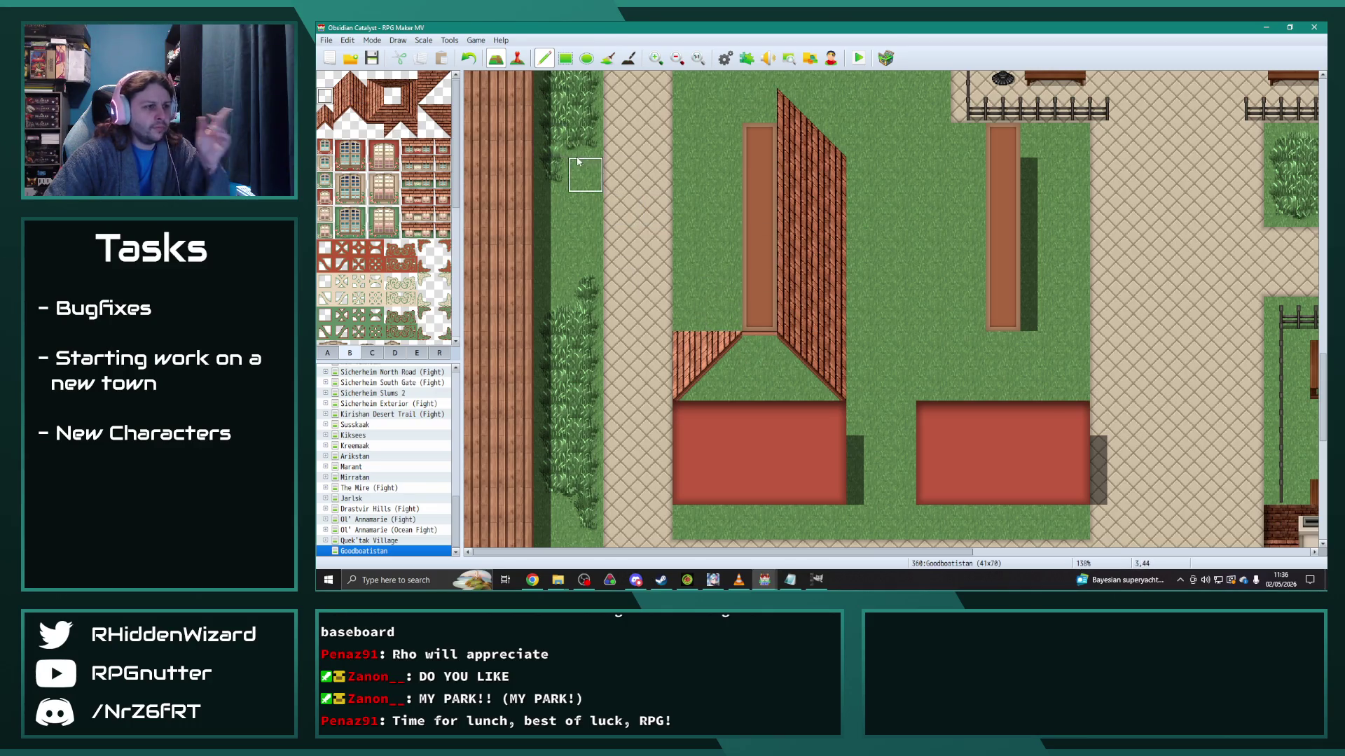
pyautogui.click(342, 96)
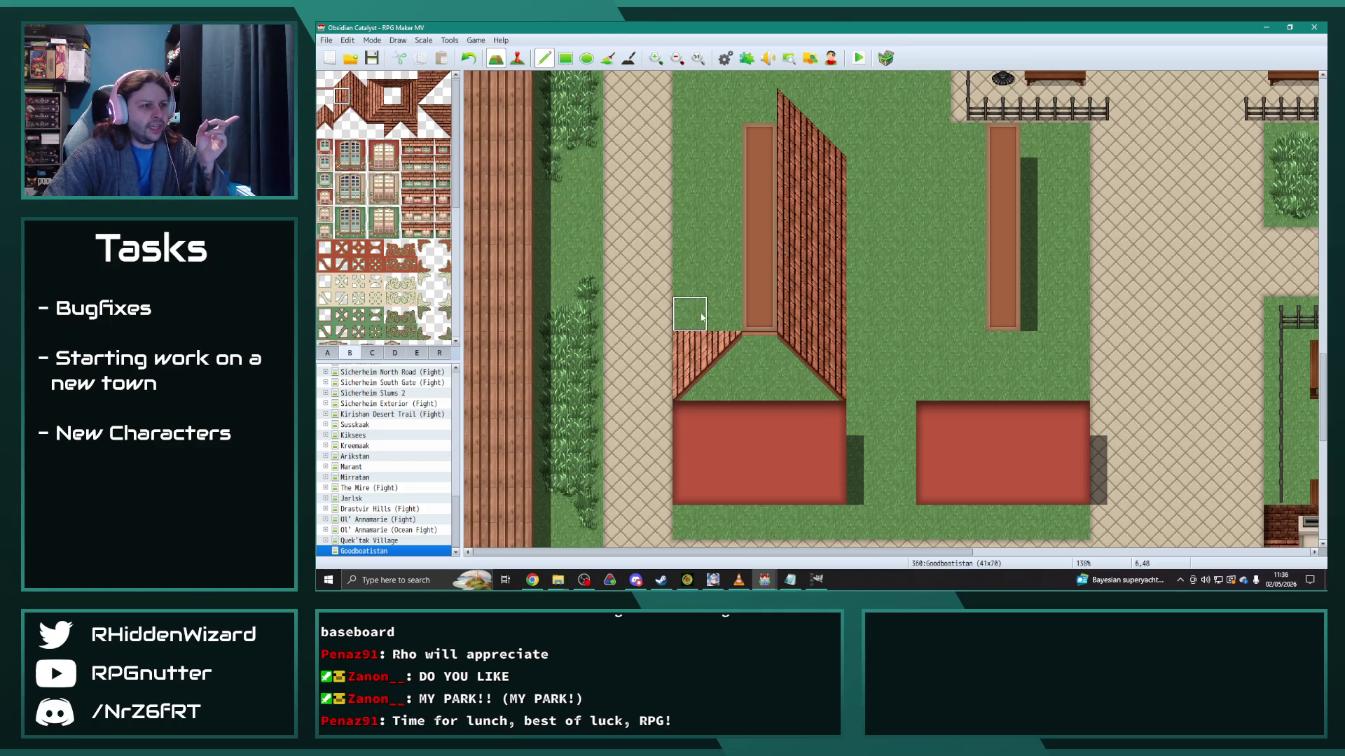
pyautogui.moveTo(724, 315)
pyautogui.mouseDown()
pyautogui.moveTo(725, 137)
pyautogui.moveTo(690, 140)
pyautogui.moveTo(702, 323)
pyautogui.mouseUp()
pyautogui.scroll(3, 702, 323)
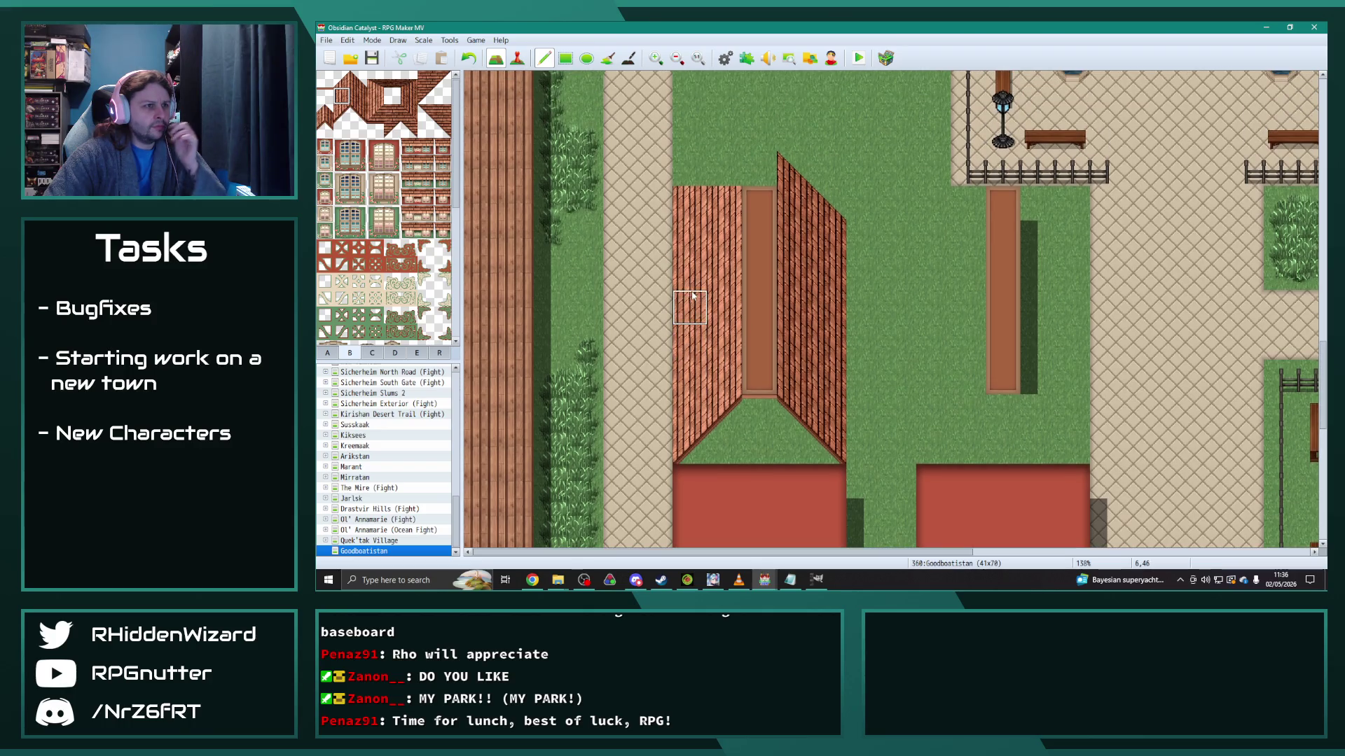
pyautogui.click(341, 78)
pyautogui.click(690, 206)
pyautogui.click(724, 171)
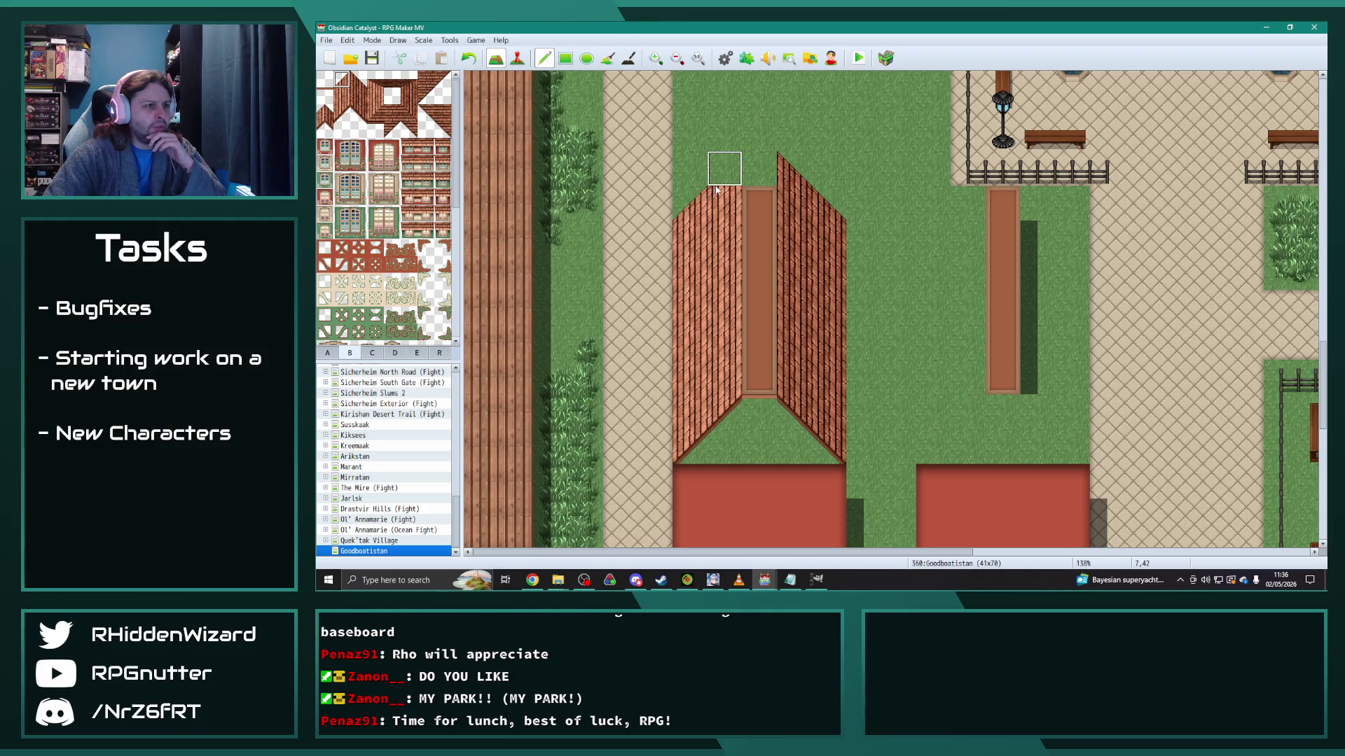
pyautogui.click(392, 79)
pyautogui.click(760, 169)
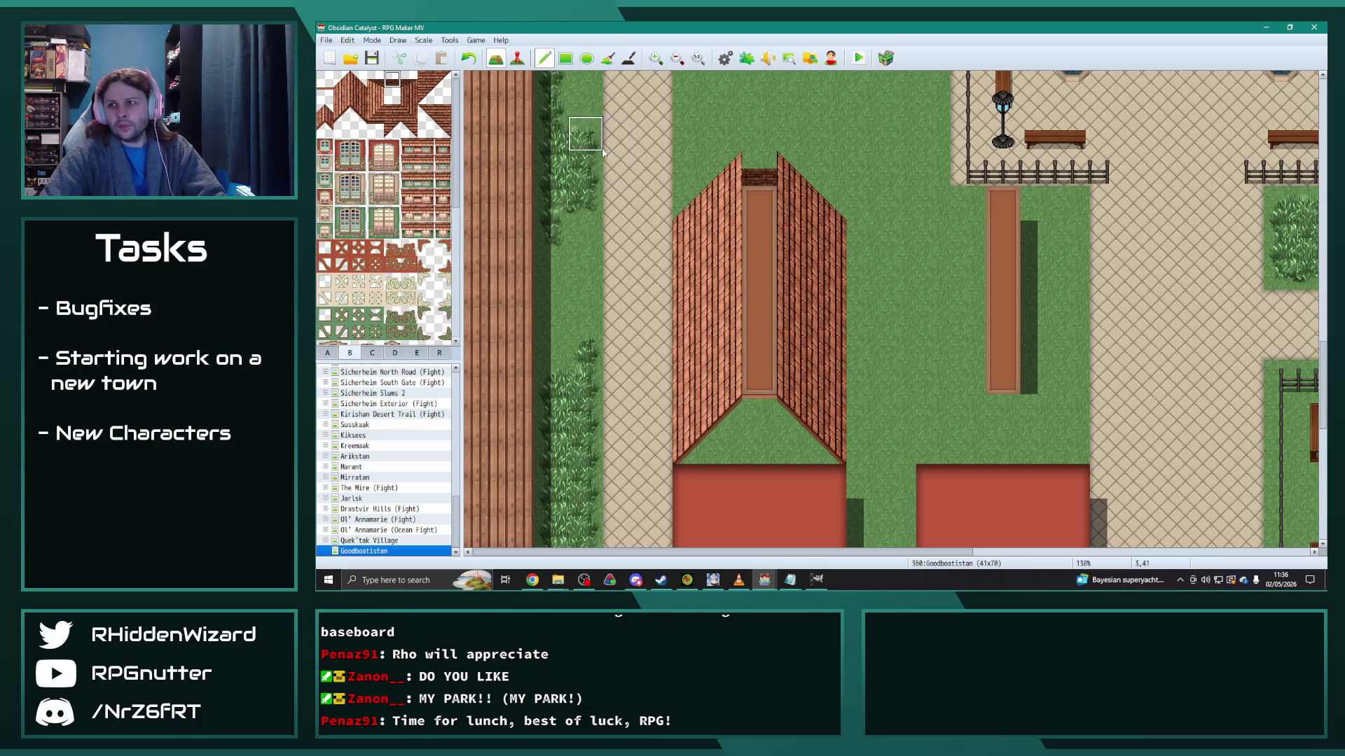
# Step: Try several peak and ridge tiles in the roof-top grass gap, undoing each
pyautogui.hotkey('ctrl', 'z')
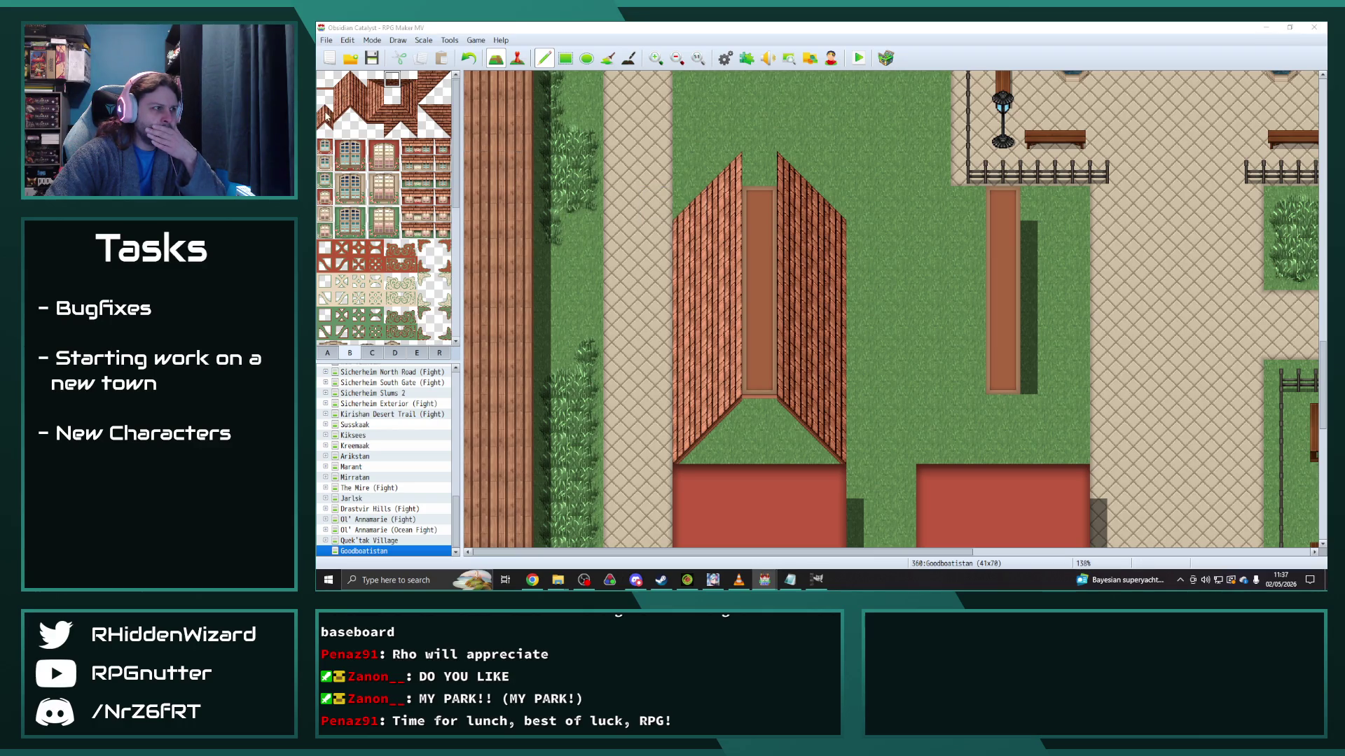
pyautogui.click(324, 112)
pyautogui.click(759, 168)
pyautogui.hotkey('ctrl', 'z')
pyautogui.click(759, 133)
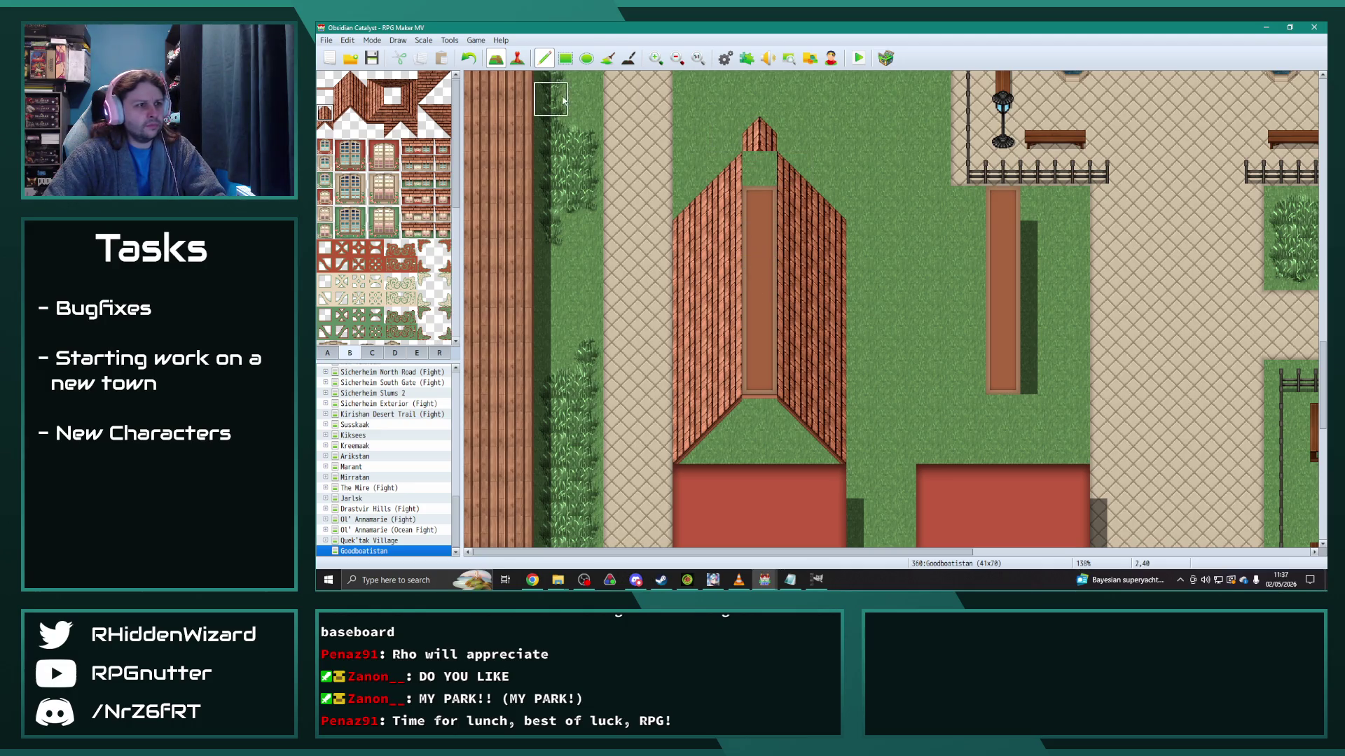
pyautogui.rightClick(759, 203)
pyautogui.click(759, 170)
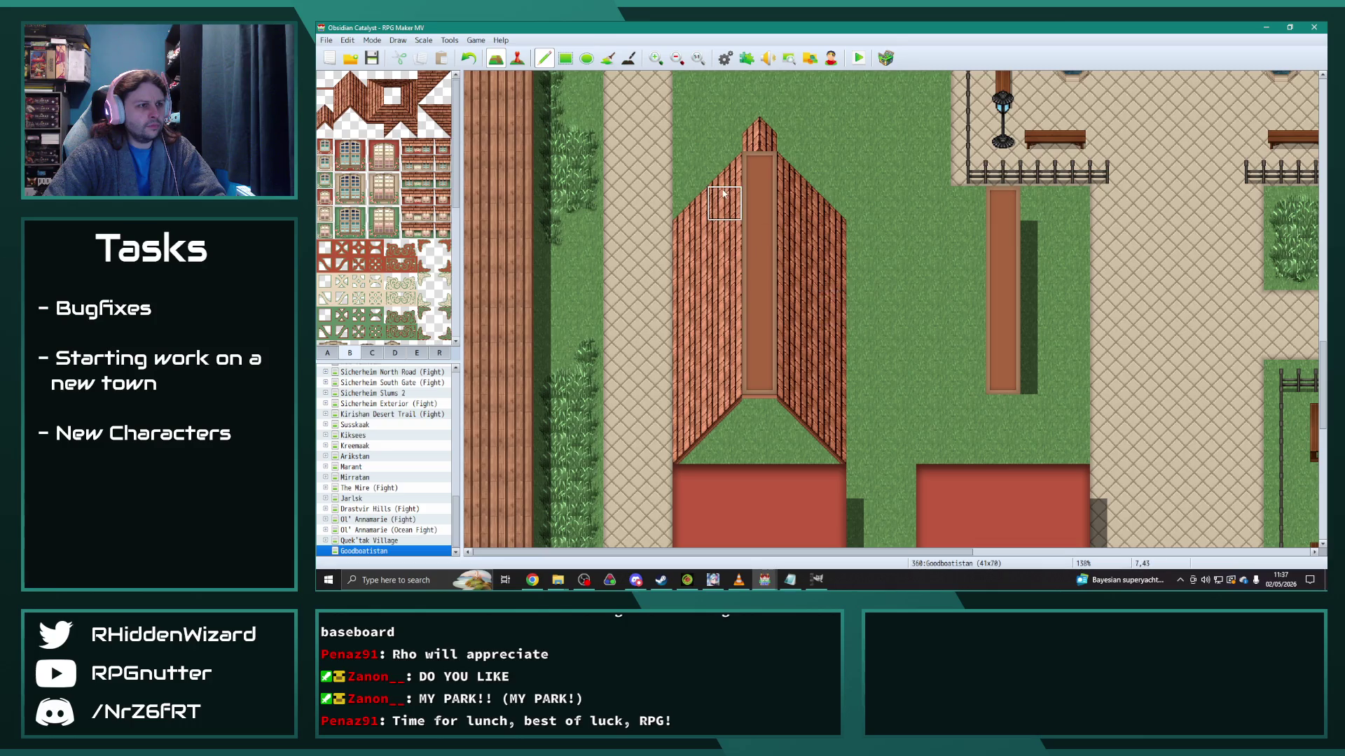
pyautogui.hotkey('ctrl', 'z')
pyautogui.hotkey('ctrl', 'z')
pyautogui.click(760, 174)
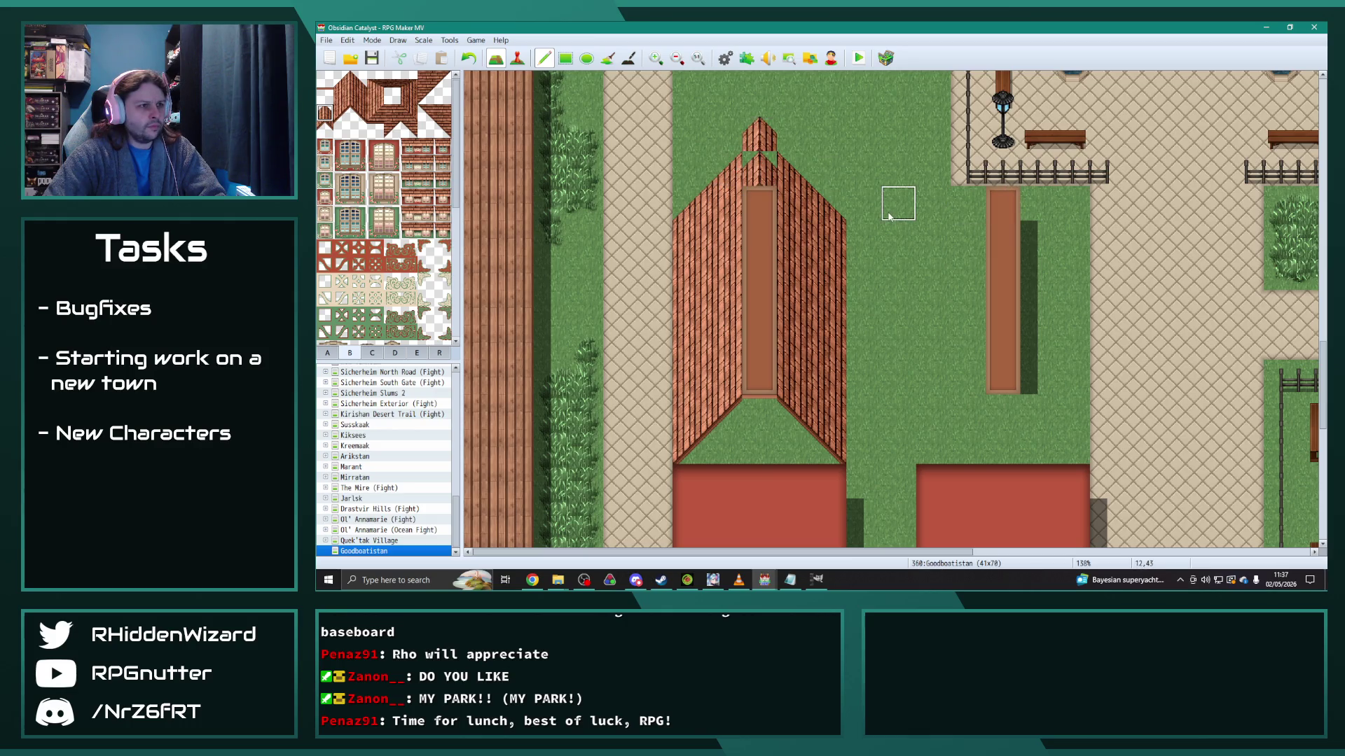
pyautogui.hotkey('ctrl', 'z')
# Step: Test an arched end cap, then a pointed peak tile above the ridge
pyautogui.click(324, 130)
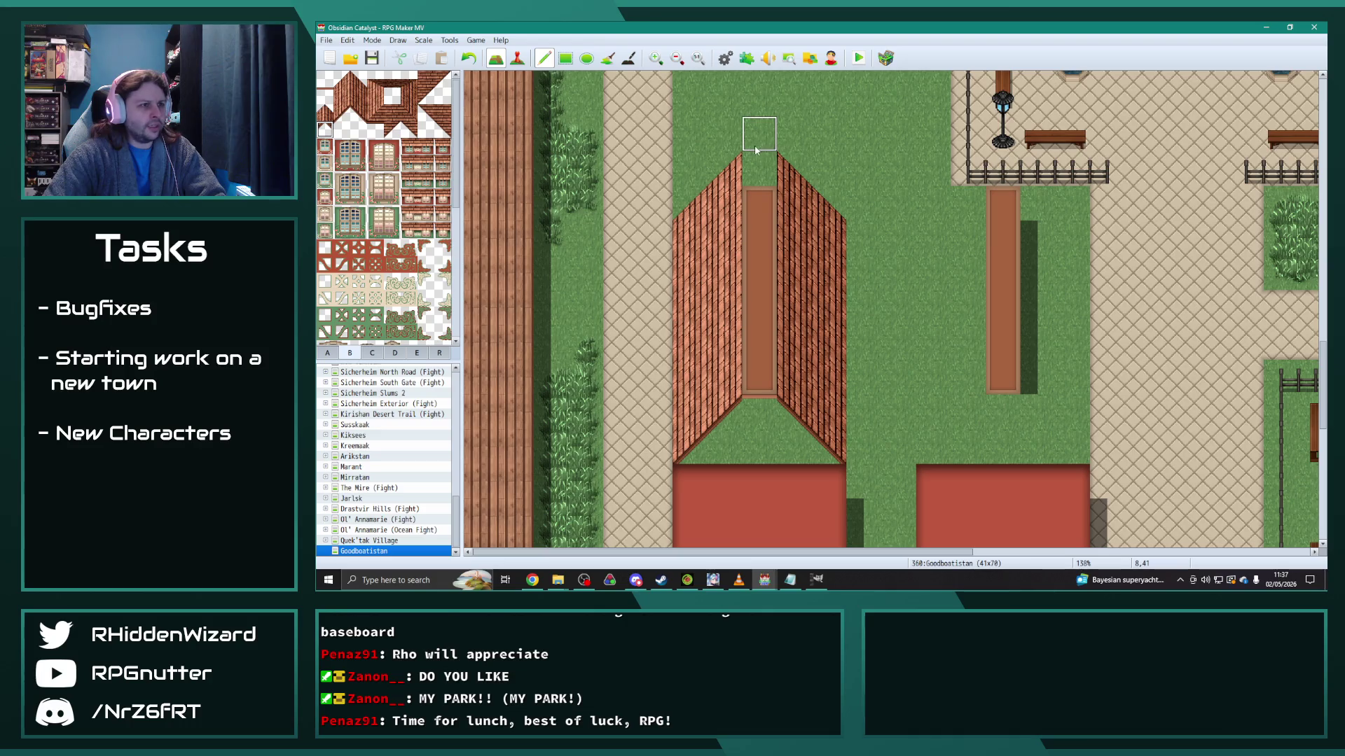
pyautogui.click(751, 169)
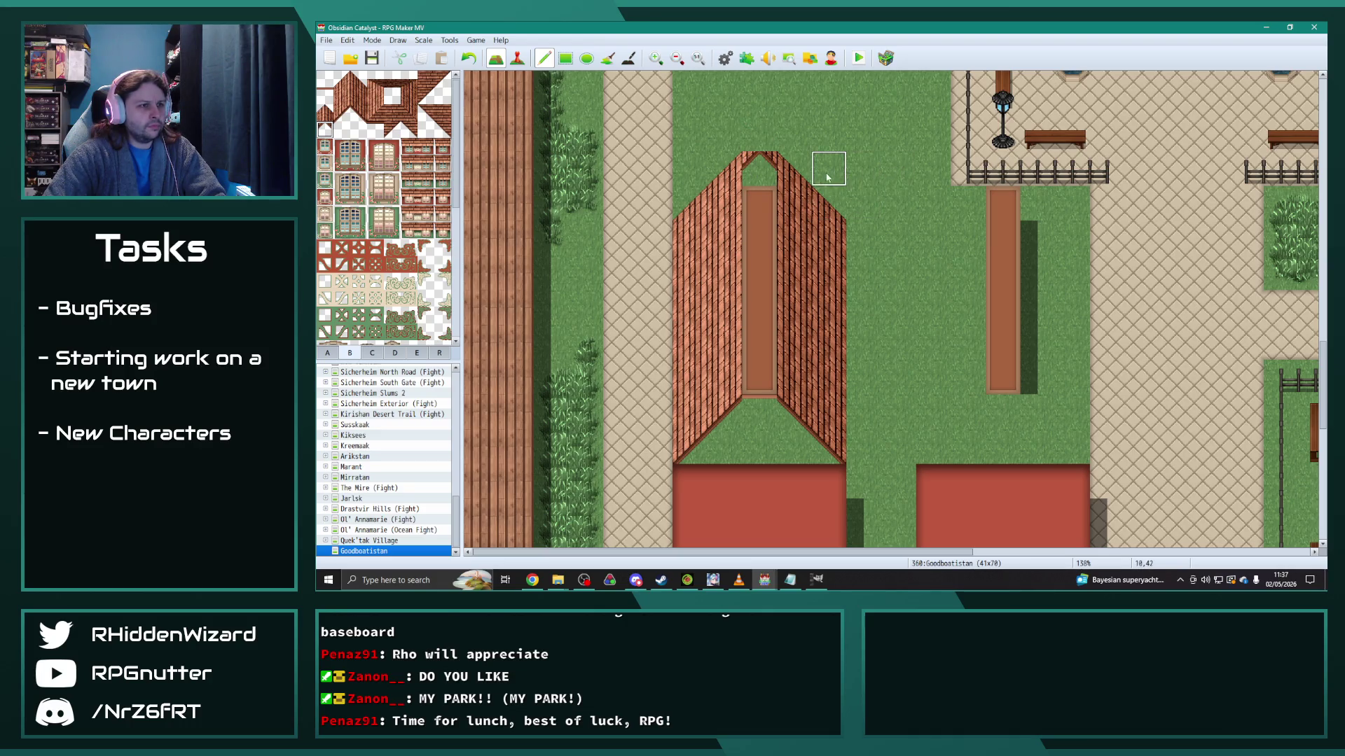
pyautogui.click(763, 201)
pyautogui.hotkey('ctrl', 'z')
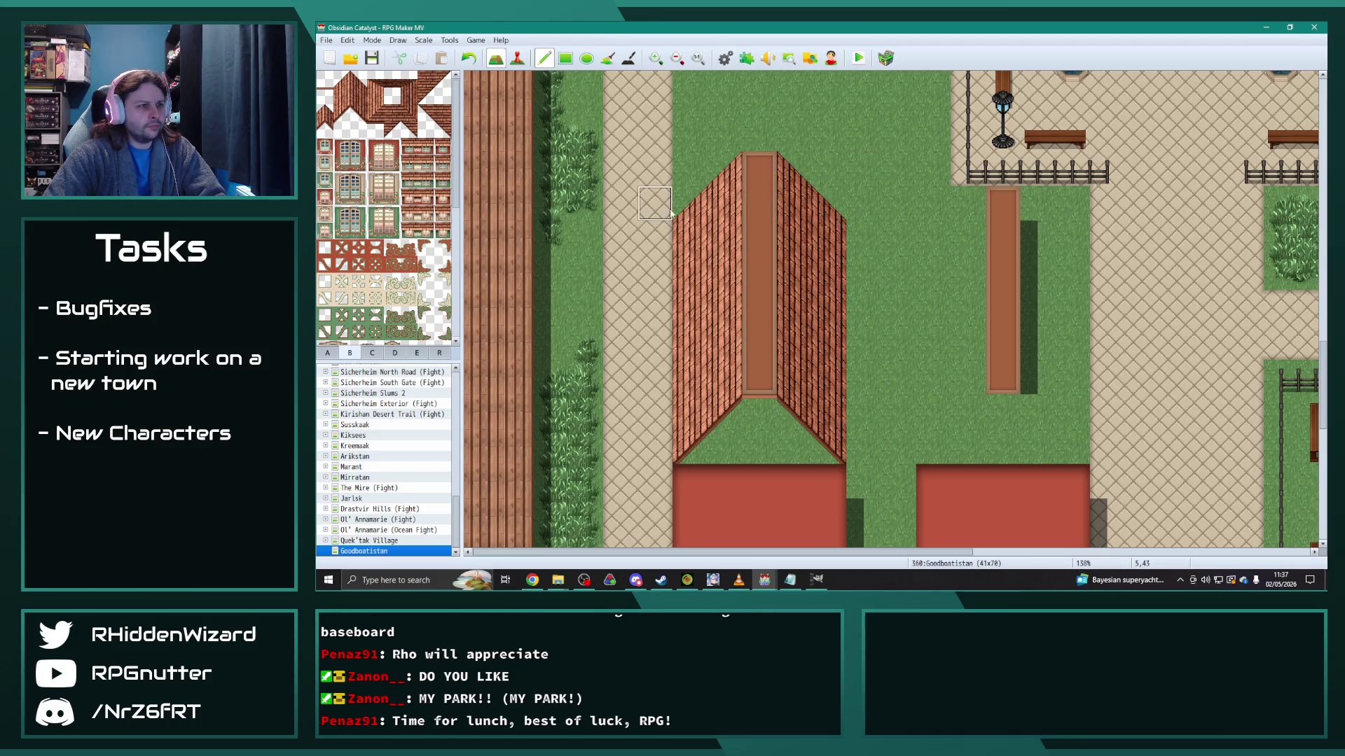
pyautogui.click(325, 129)
pyautogui.click(753, 166)
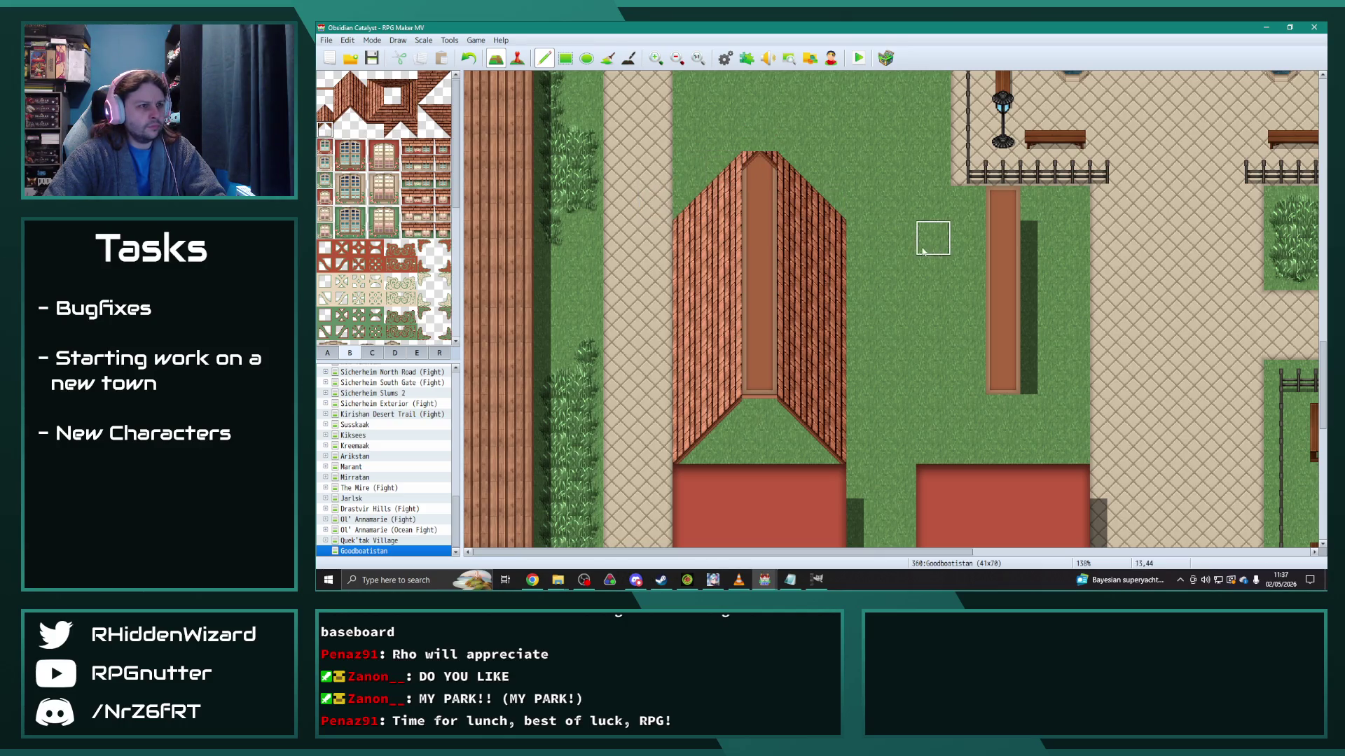
pyautogui.click(324, 113)
pyautogui.click(760, 134)
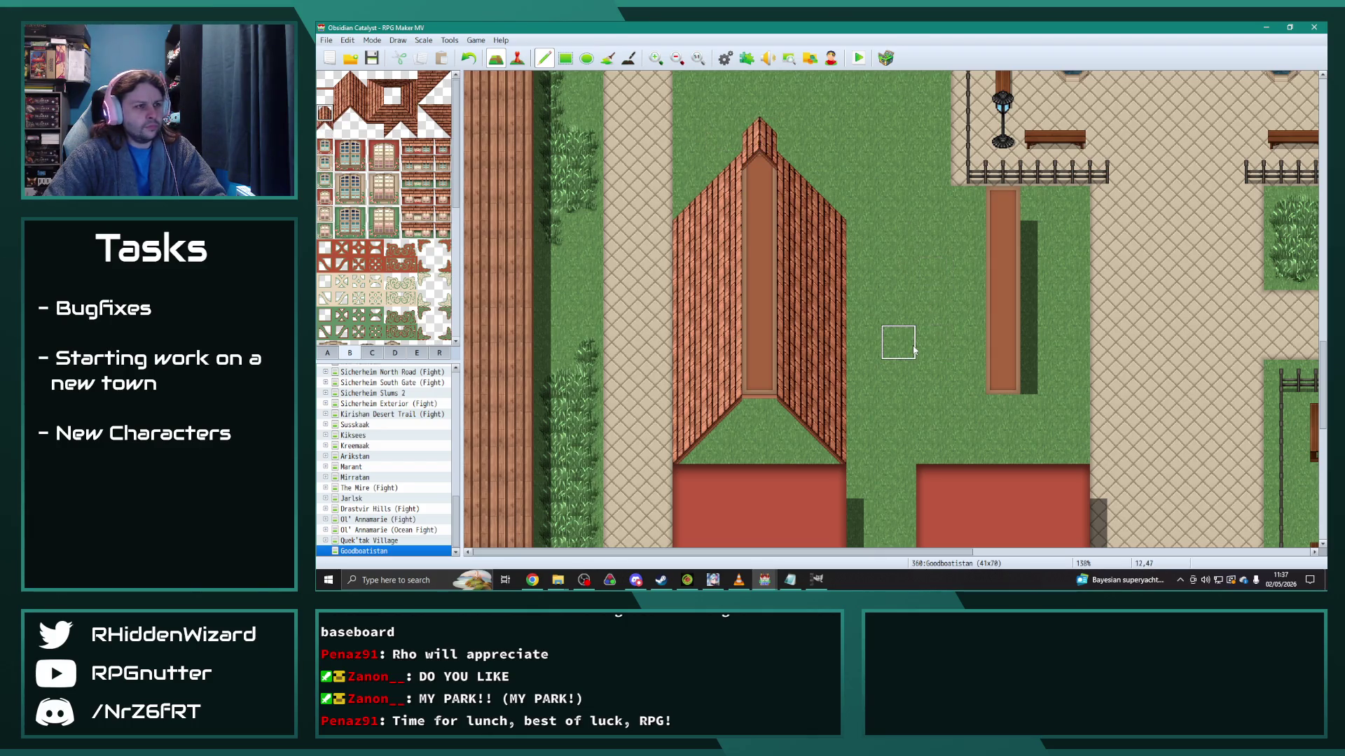
# Step: Erase the peak and the roof tile beside it so the ridge ends flat
pyautogui.click(341, 96)
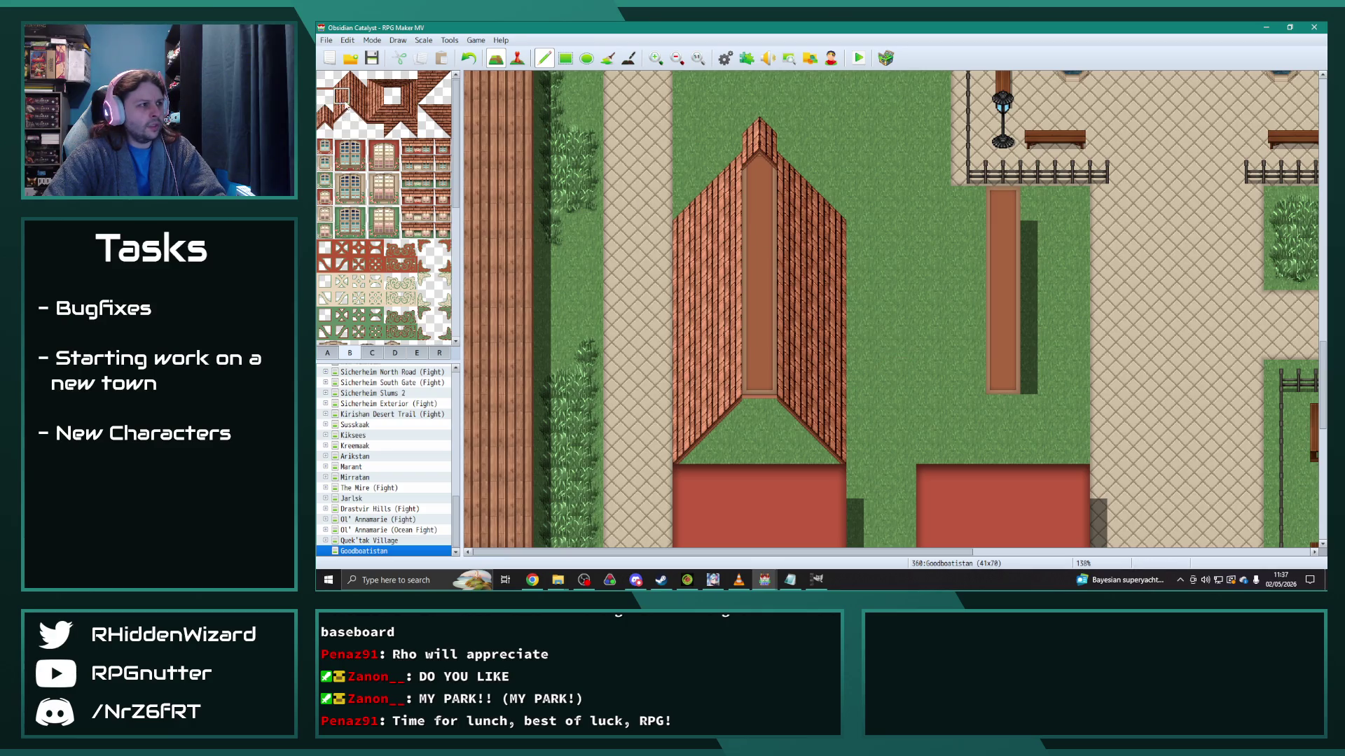
pyautogui.click(724, 136)
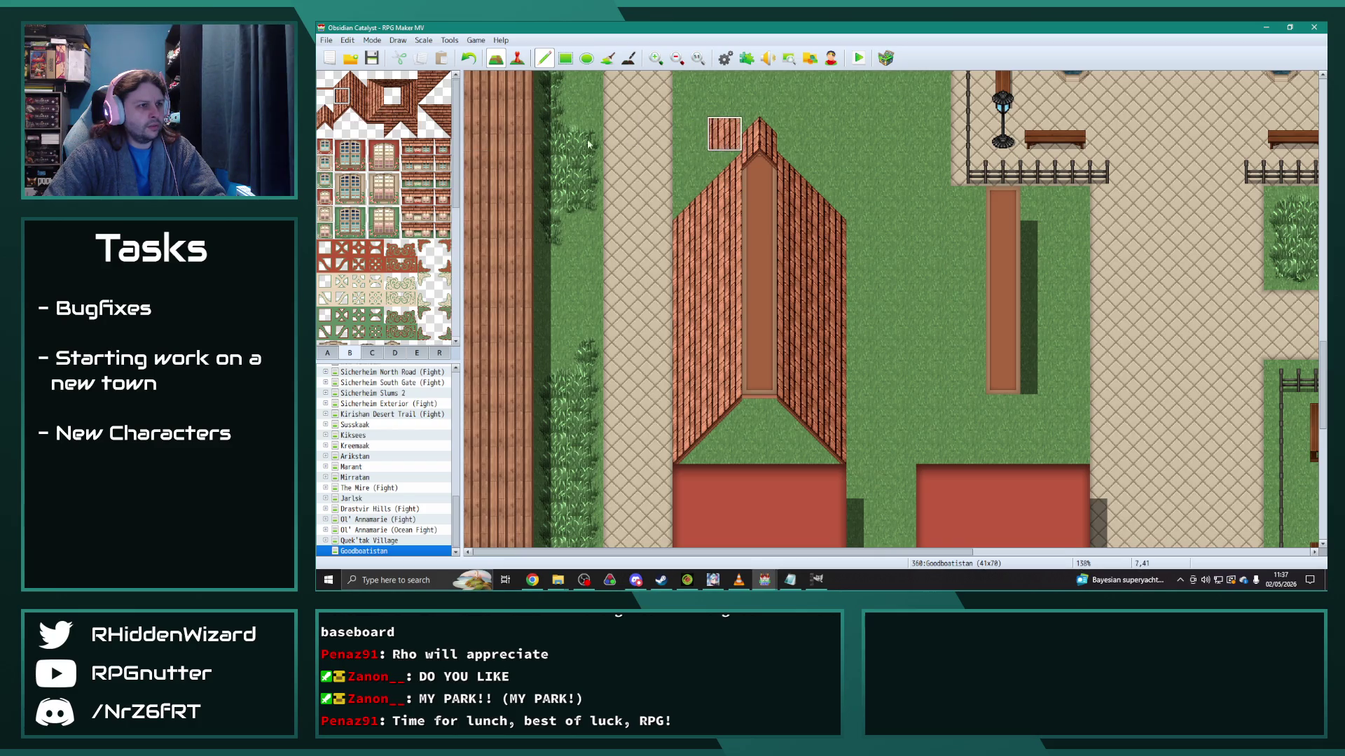
pyautogui.click(342, 79)
pyautogui.click(725, 145)
pyautogui.click(760, 133)
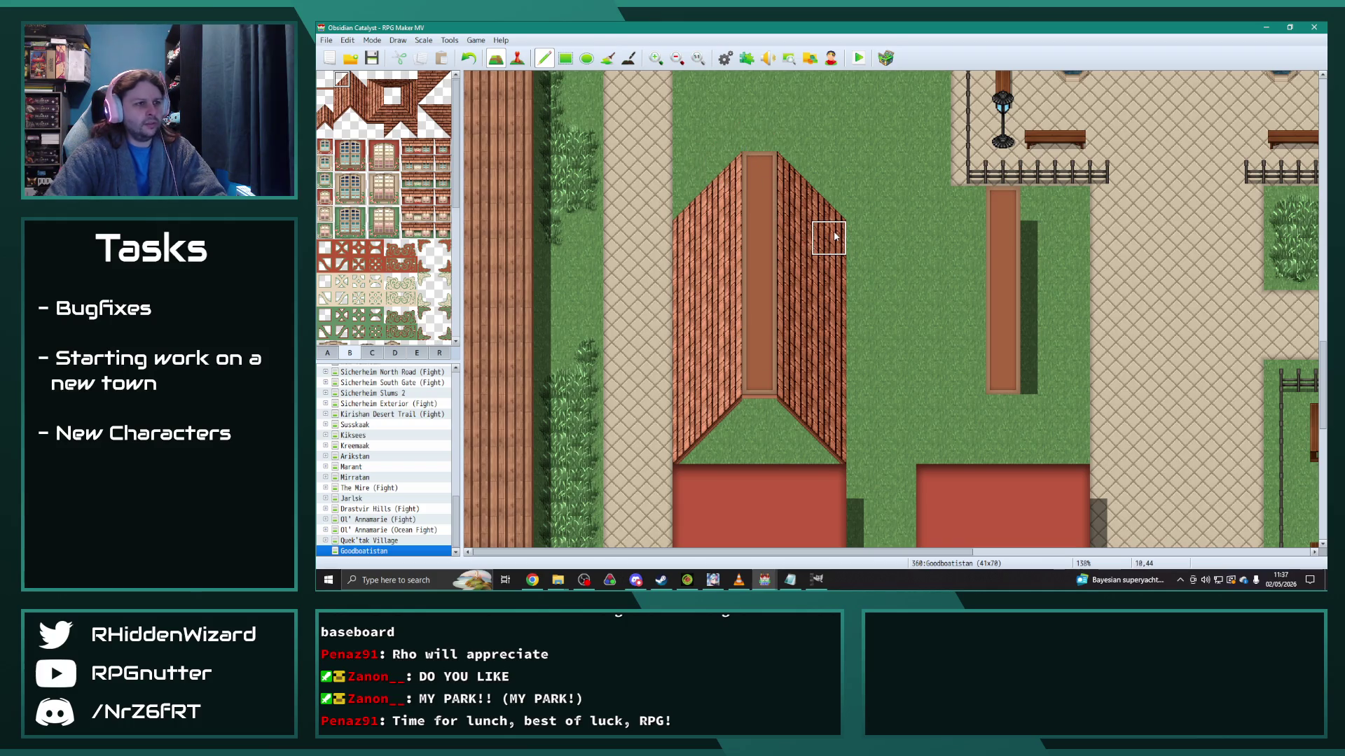
pyautogui.scroll(-1, 872, 315)
pyautogui.scroll(1, 865, 314)
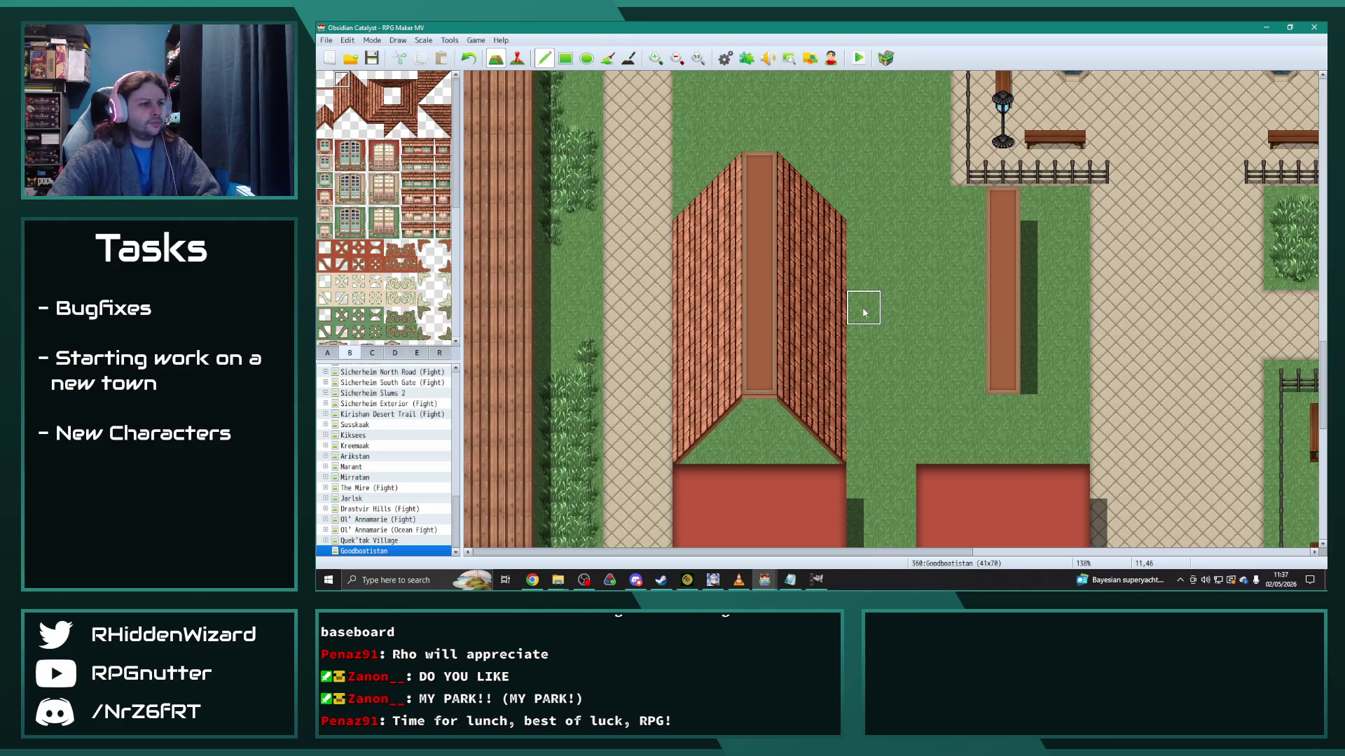
pyautogui.click(326, 354)
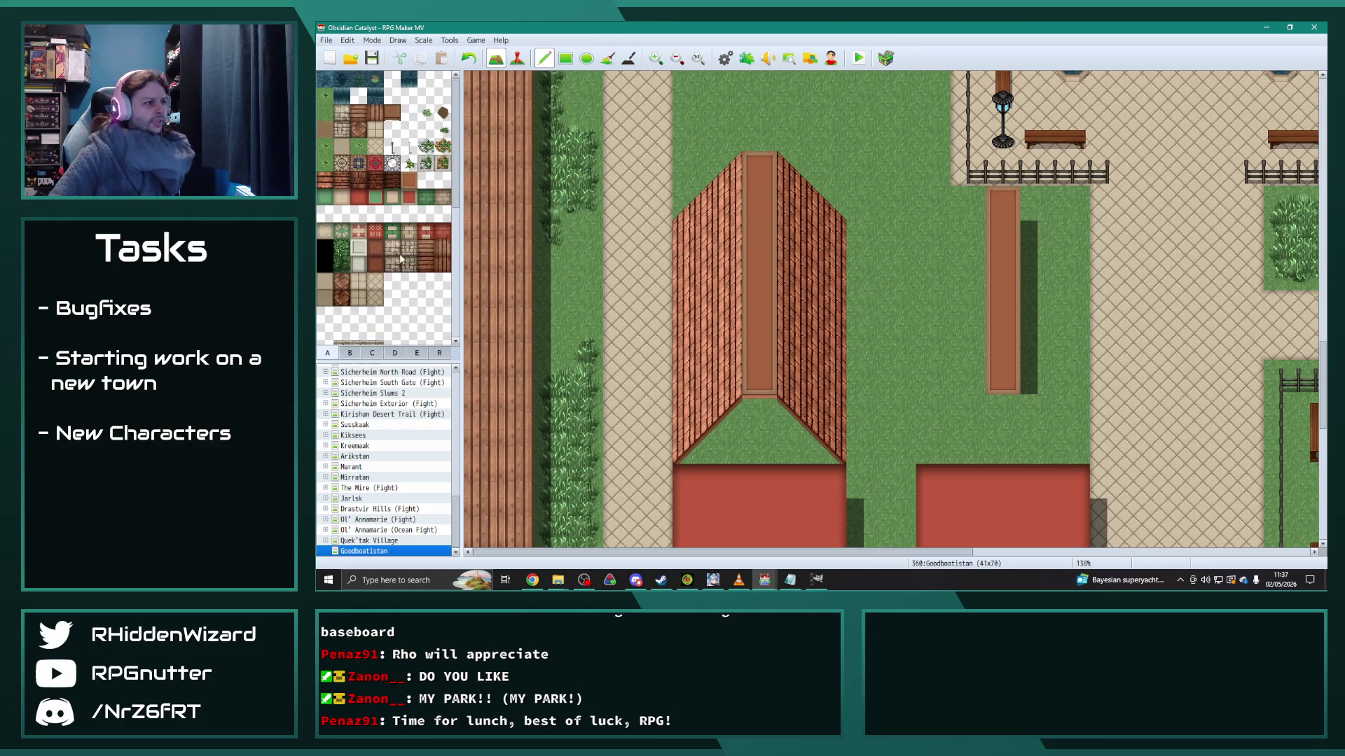
# Step: Paint the red wall tile over the bottom roof rows and down the house front to its base
pyautogui.scroll(-1, 702, 471)
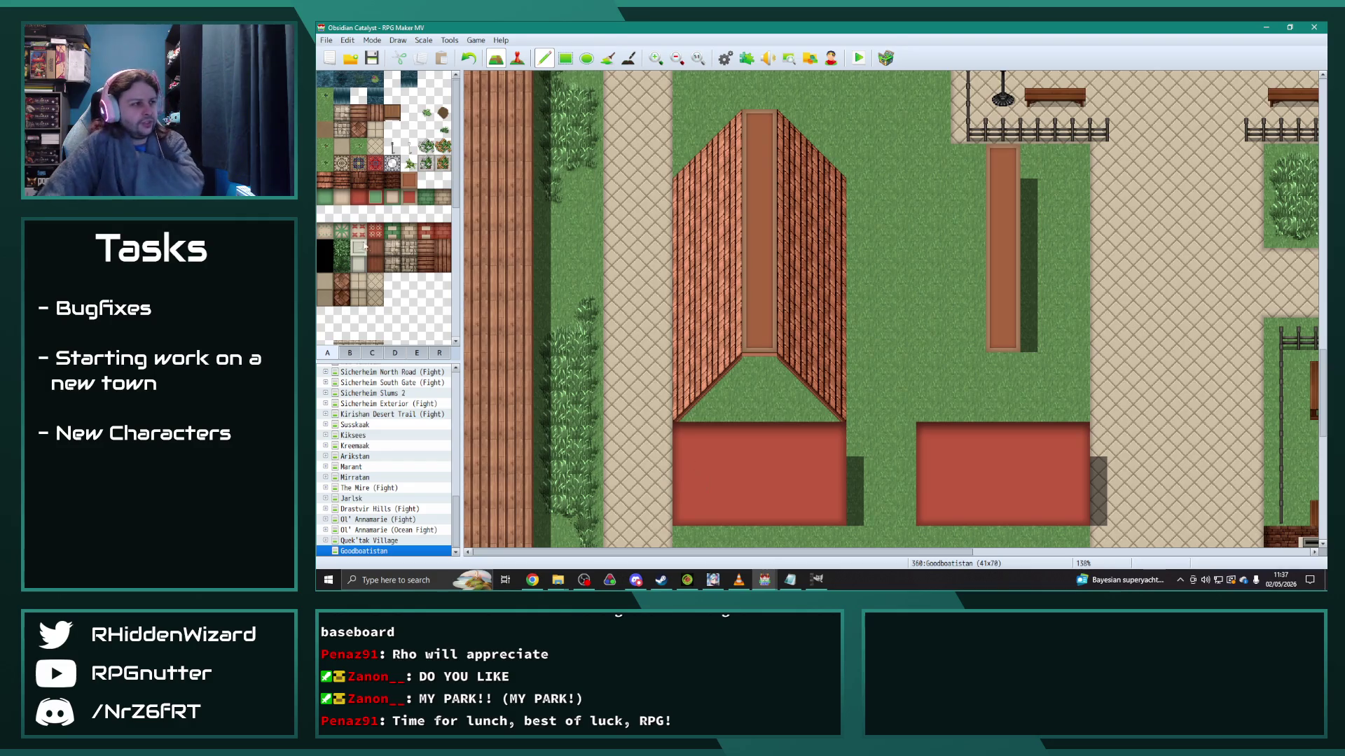
pyautogui.click(358, 197)
pyautogui.moveTo(760, 369)
pyautogui.mouseDown()
pyautogui.moveTo(725, 369)
pyautogui.moveTo(802, 379)
pyautogui.moveTo(823, 400)
pyautogui.moveTo(715, 402)
pyautogui.moveTo(822, 441)
pyautogui.moveTo(710, 442)
pyautogui.mouseUp()
pyautogui.click(826, 509)
pyautogui.click(722, 505)
pyautogui.moveTo(689, 508); pyautogui.dragTo(687, 434)
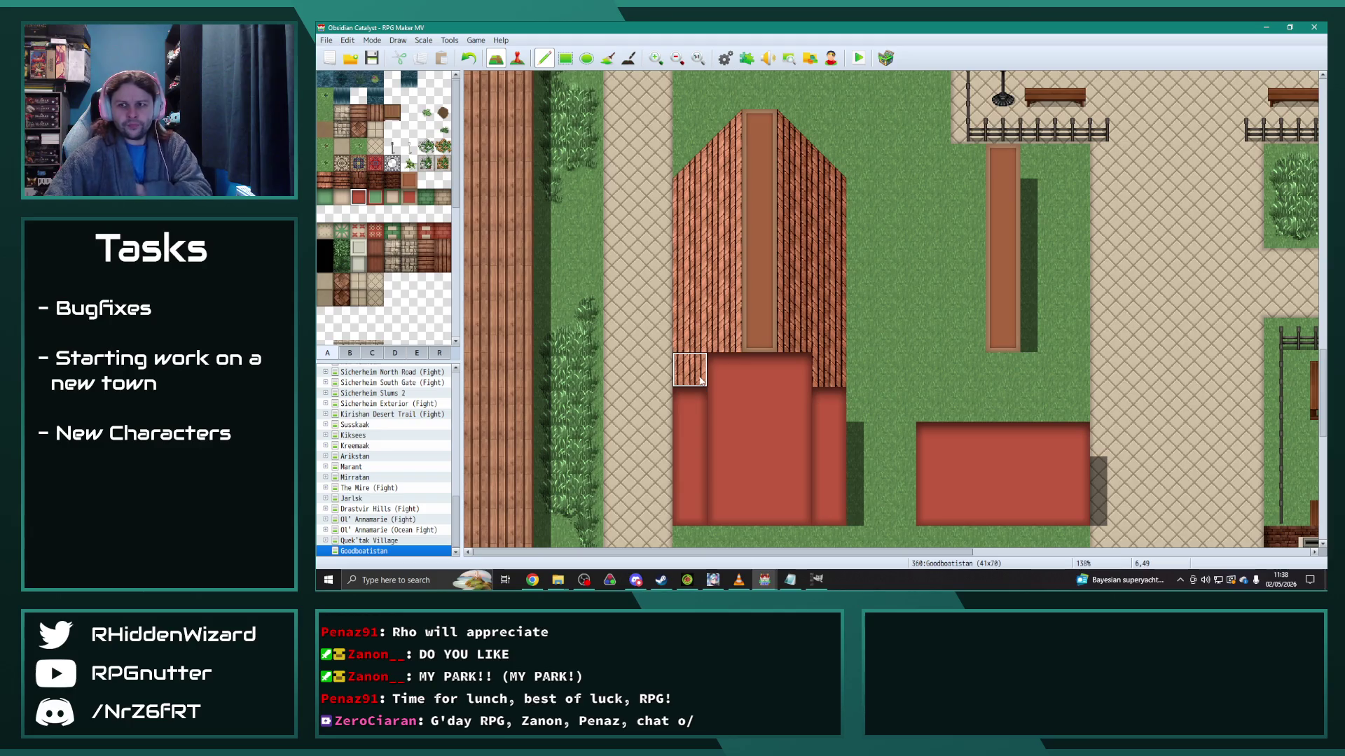
pyautogui.moveTo(701, 380)
pyautogui.mouseDown()
pyautogui.moveTo(799, 378)
pyautogui.moveTo(816, 415)
pyautogui.mouseUp()
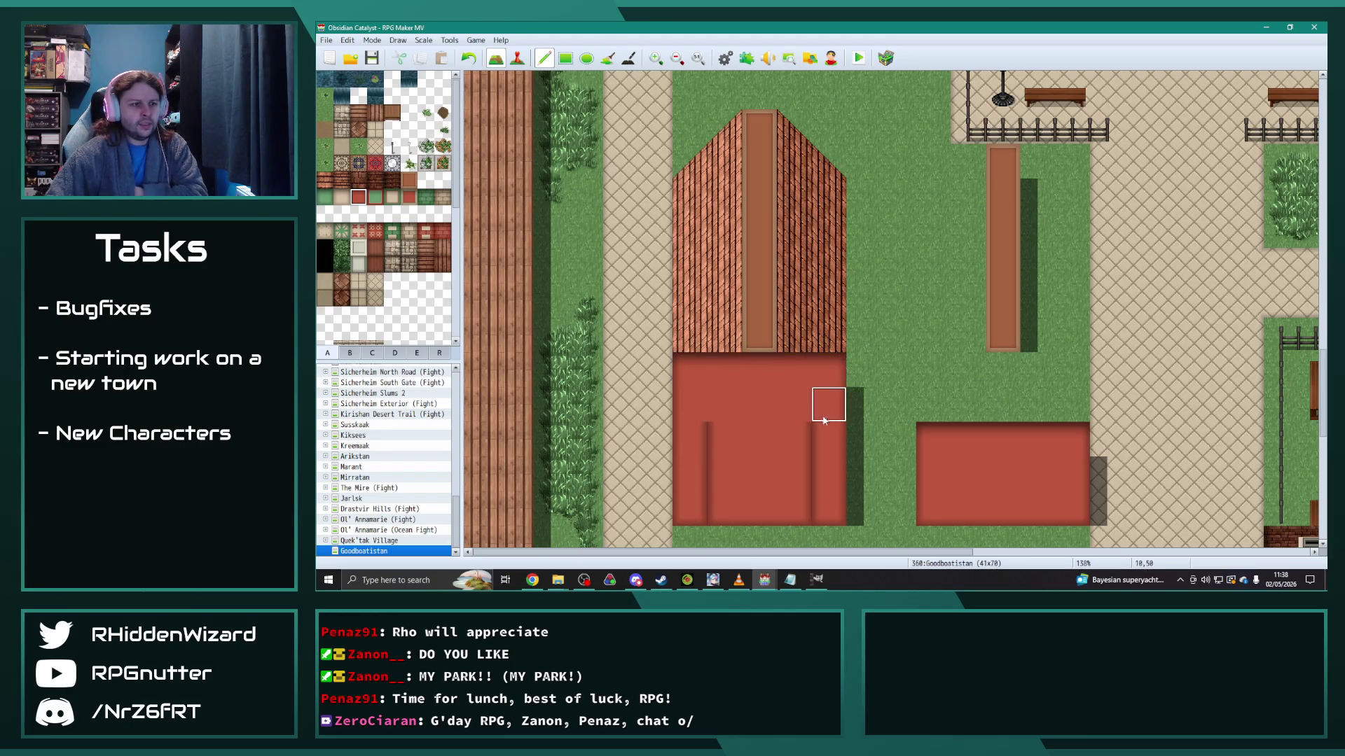
pyautogui.moveTo(721, 511); pyautogui.dragTo(708, 438)
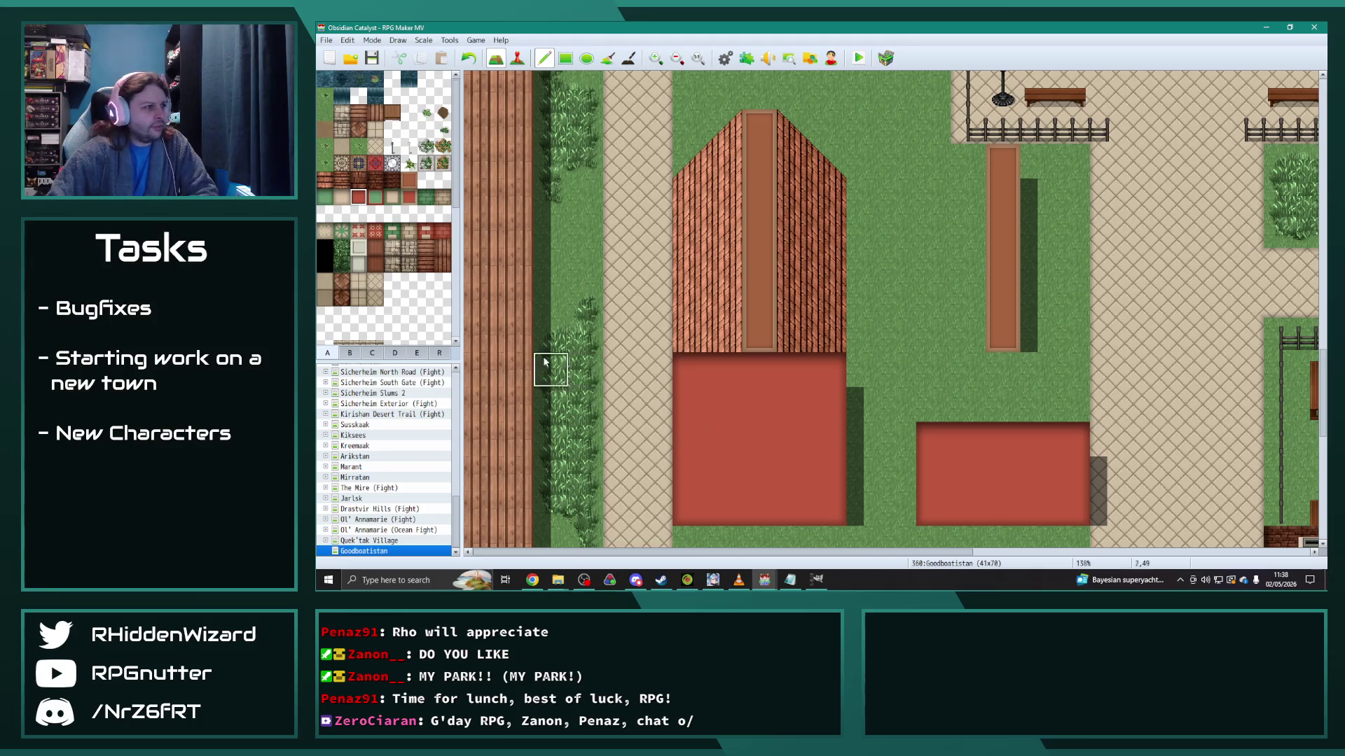
pyautogui.click(372, 353)
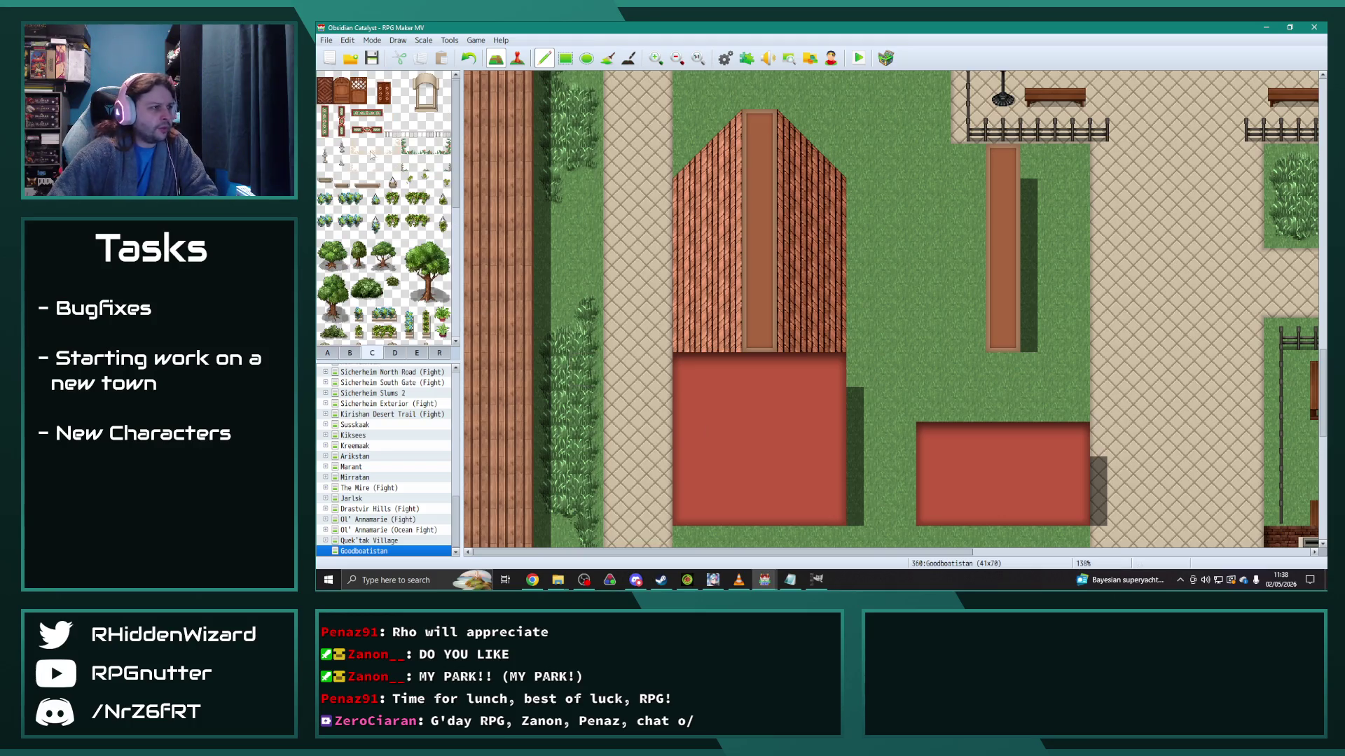
pyautogui.click(349, 354)
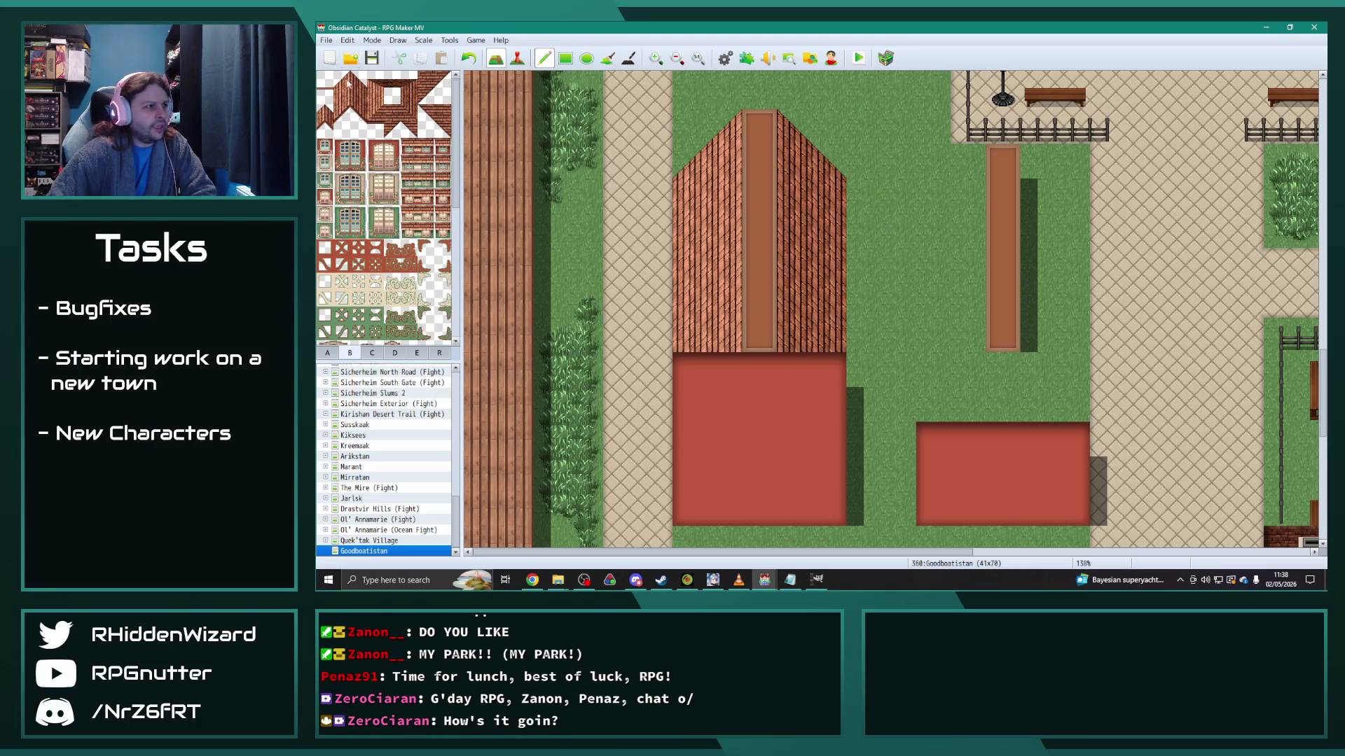
# Step: Place angled roof-edge tiles where the roof meets the red wall's left side, undoing misplacements
pyautogui.click(725, 371)
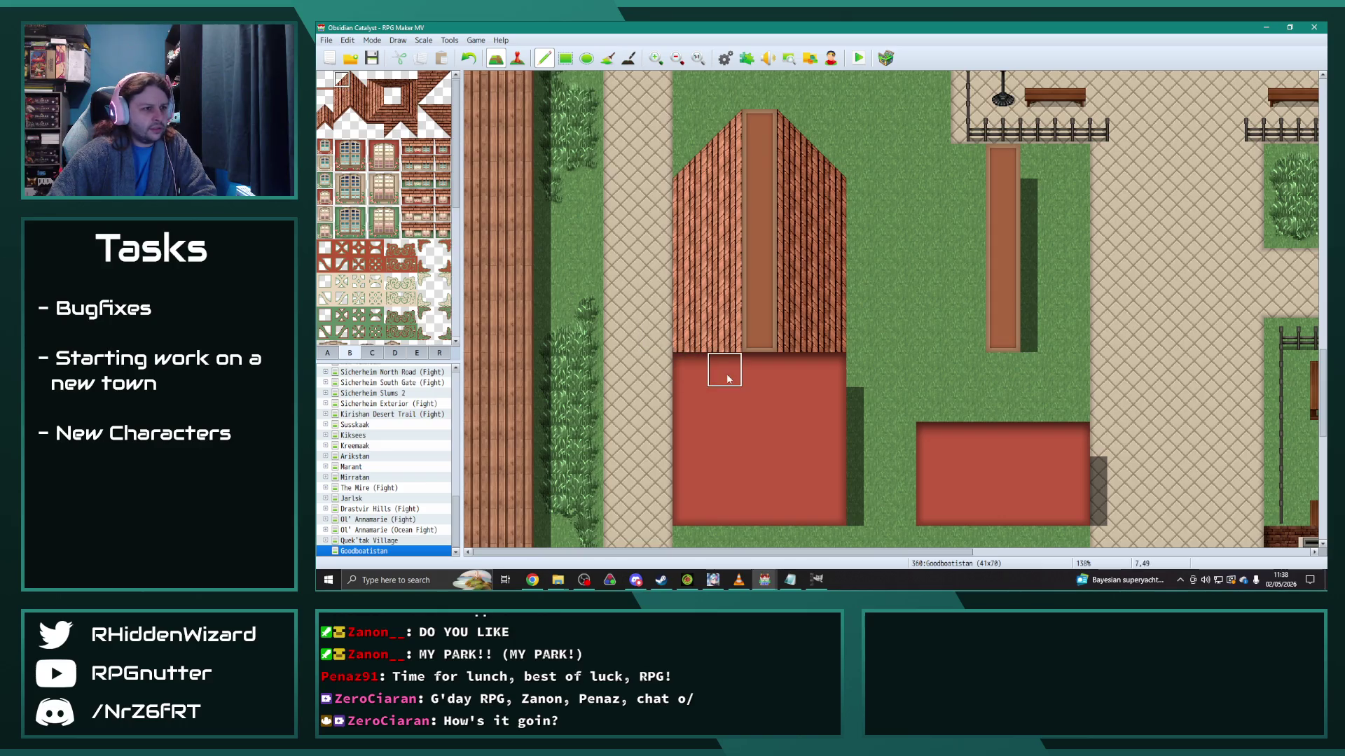
pyautogui.click(696, 396)
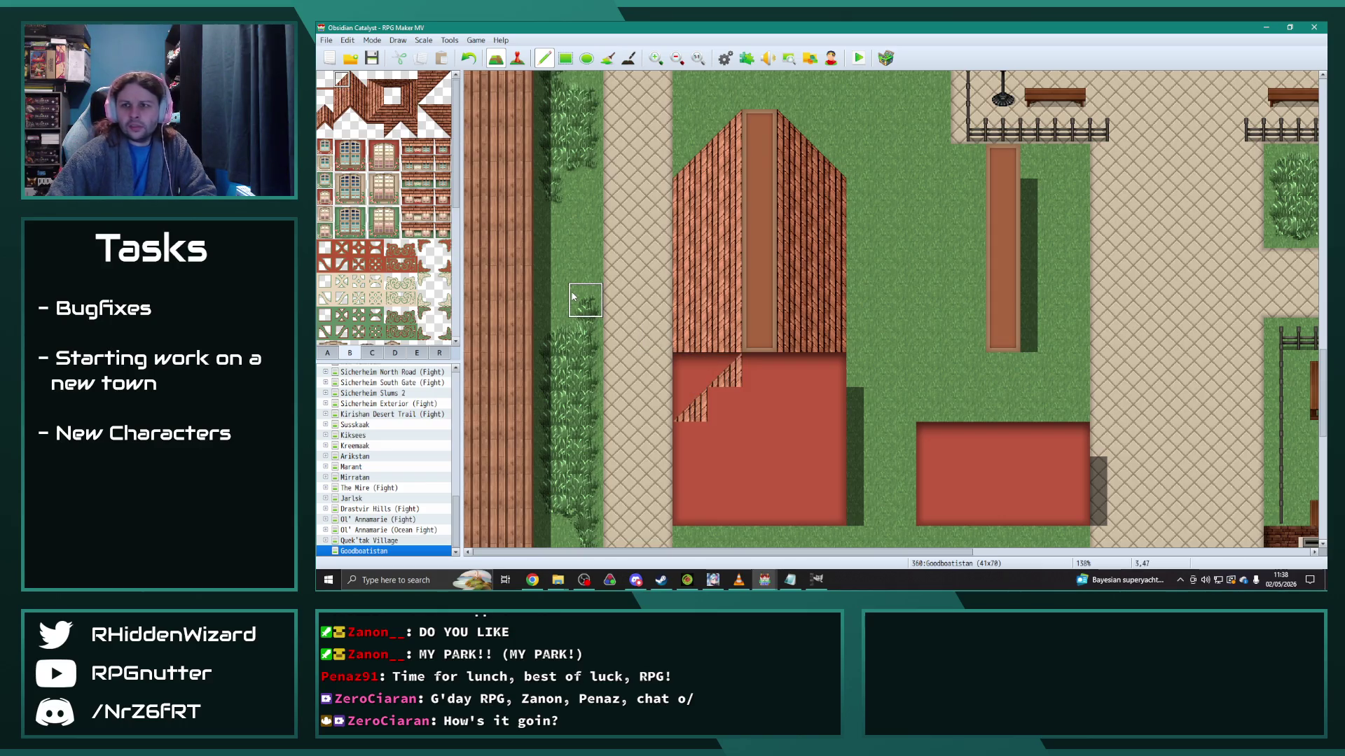
pyautogui.hotkey('ctrl', 'z')
pyautogui.hotkey('ctrl', 'z')
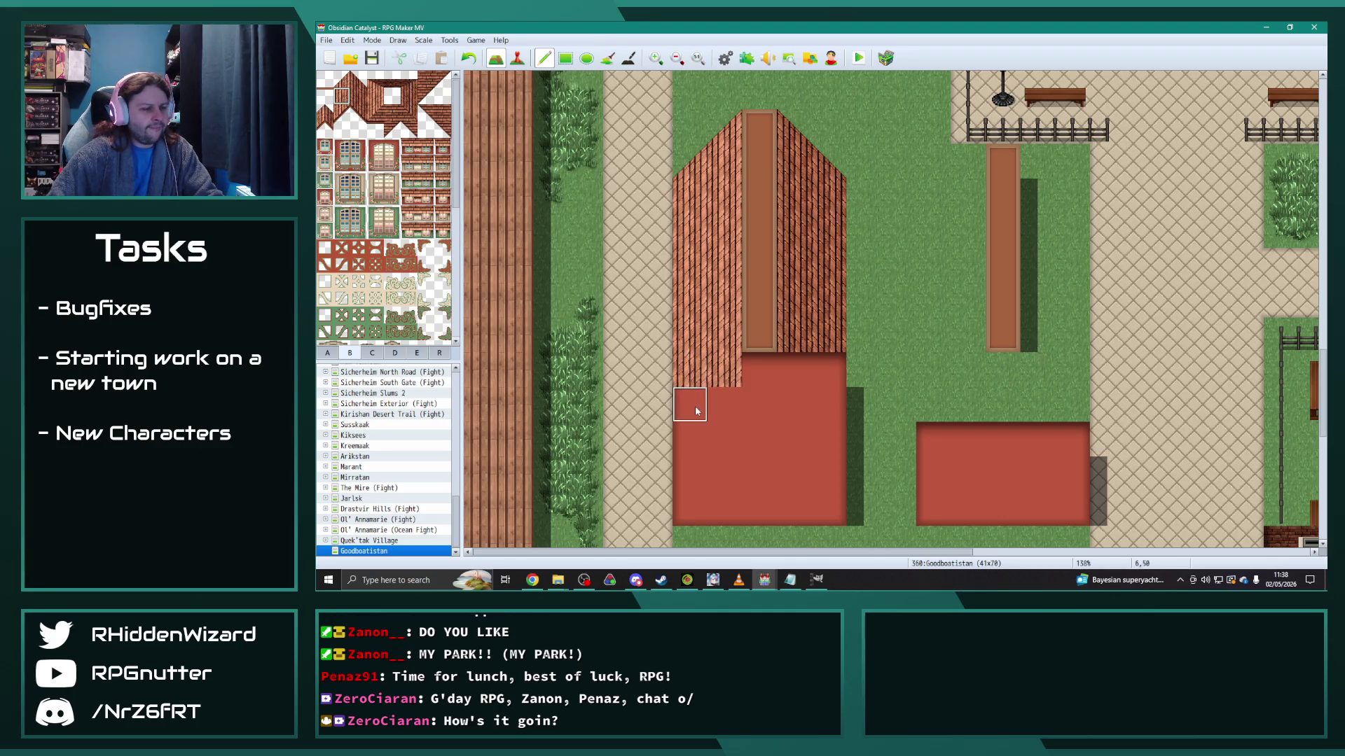
pyautogui.hotkey('ctrl', 'z')
pyautogui.hotkey('ctrl', 'z')
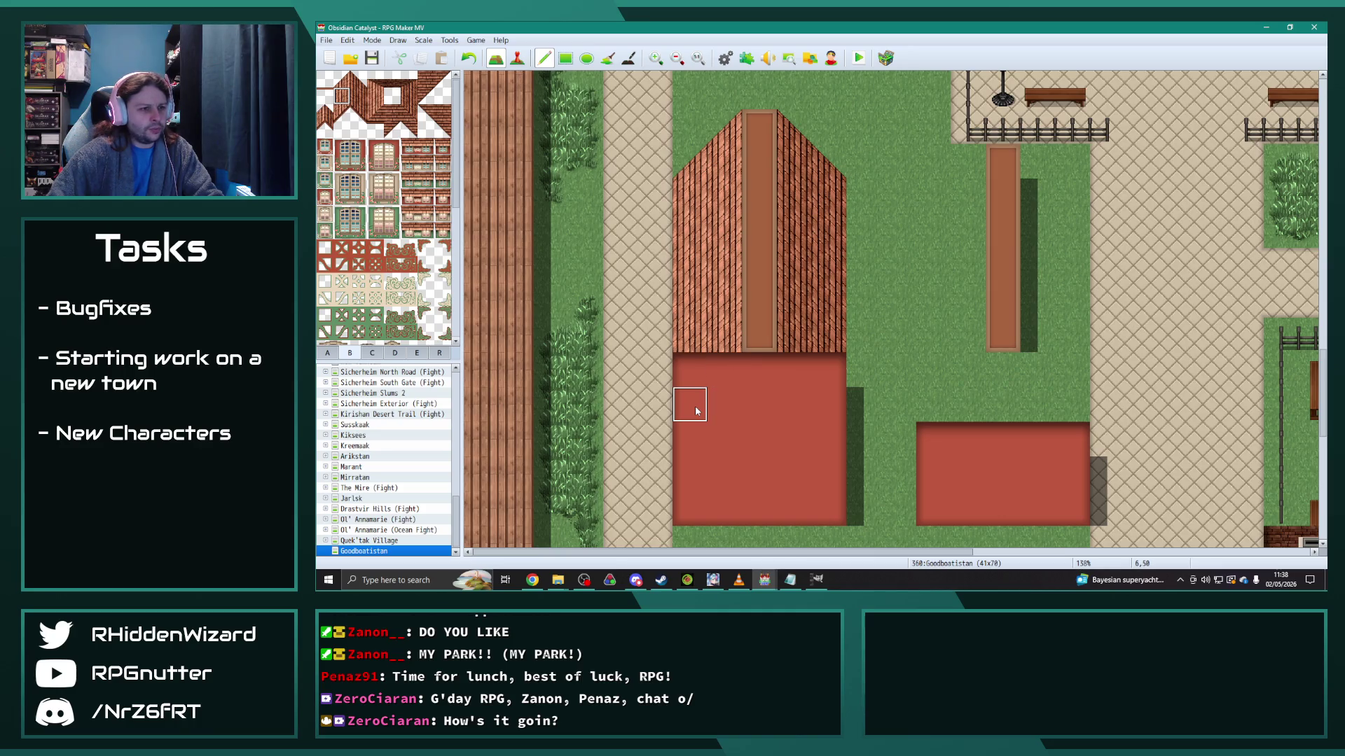
pyautogui.click(690, 402)
pyautogui.click(341, 96)
pyautogui.click(690, 371)
pyautogui.click(710, 356)
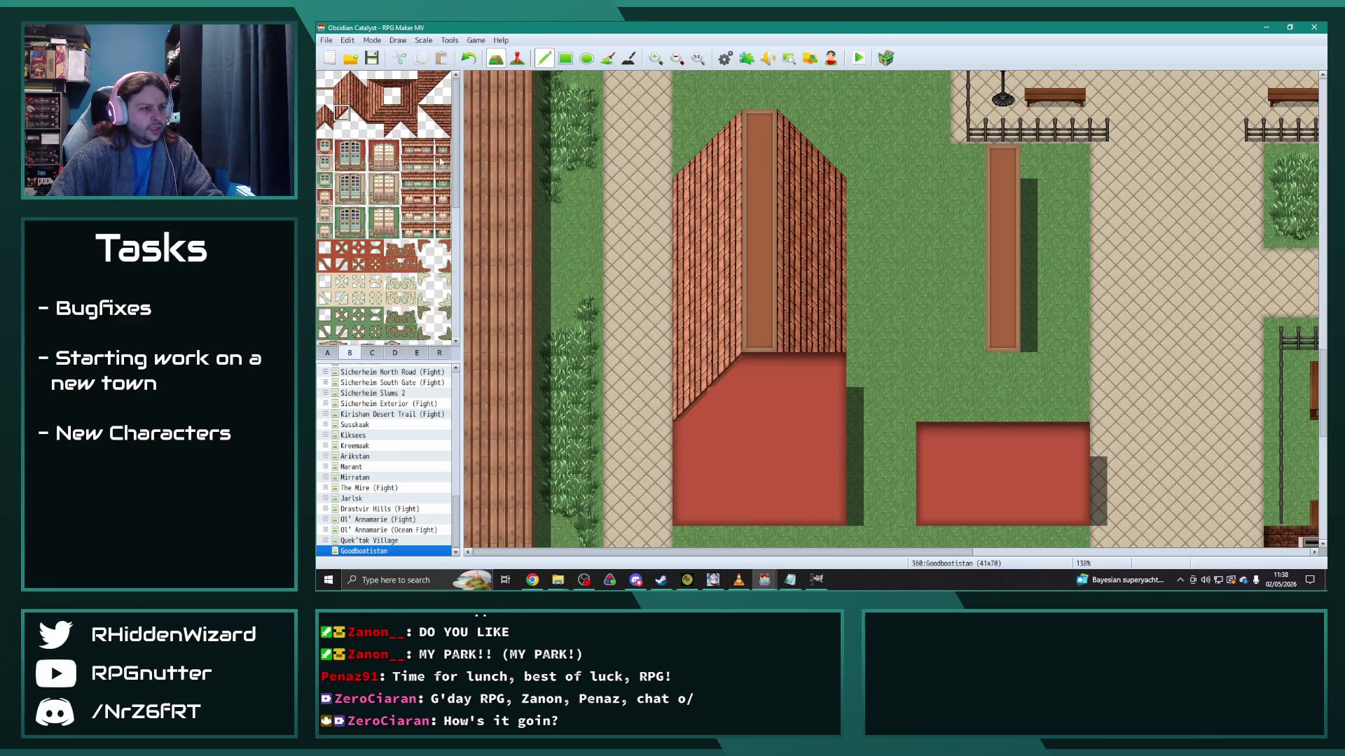
pyautogui.click(342, 129)
pyautogui.click(353, 83)
# Step: Rework the right gable corner with flat red and diagonal striped edge tiles, then edge the left slope
pyautogui.moveTo(807, 382); pyautogui.dragTo(826, 400)
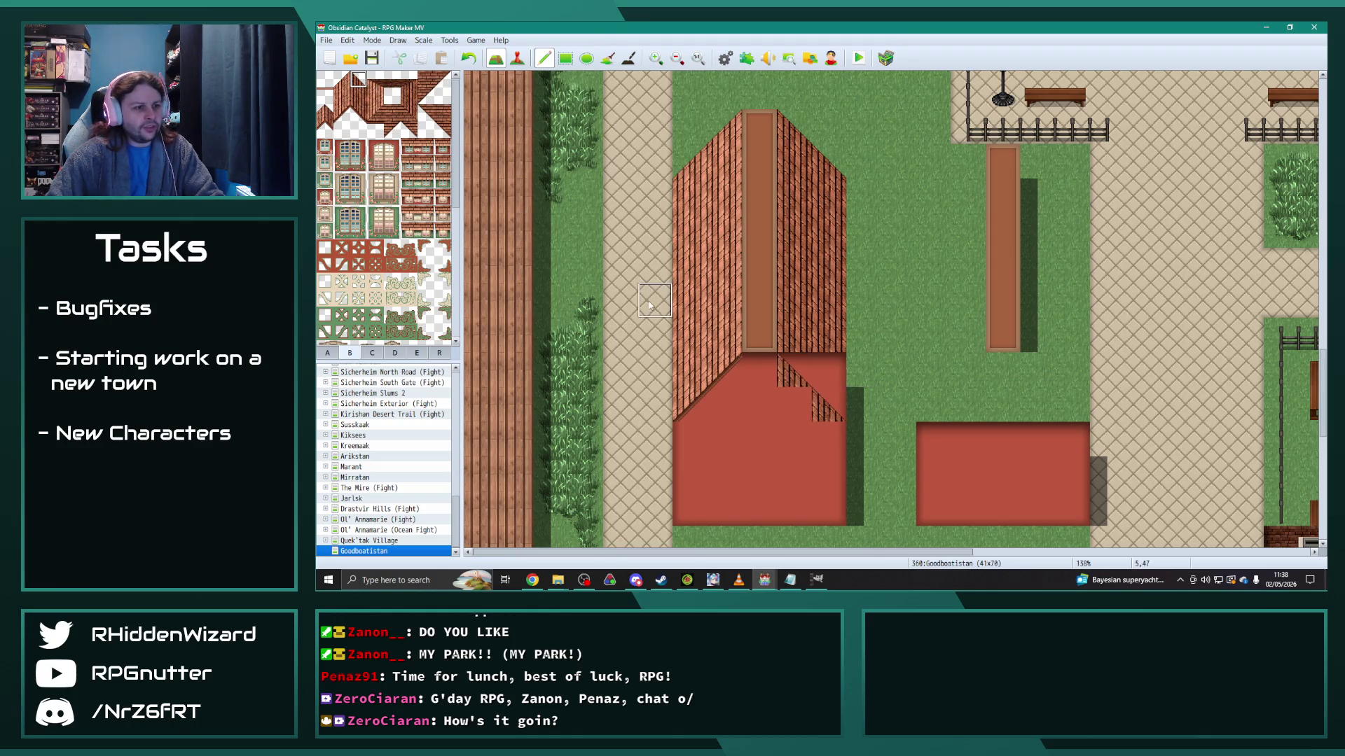
pyautogui.hotkey('ctrl', 'z')
pyautogui.moveTo(826, 402); pyautogui.dragTo(790, 366)
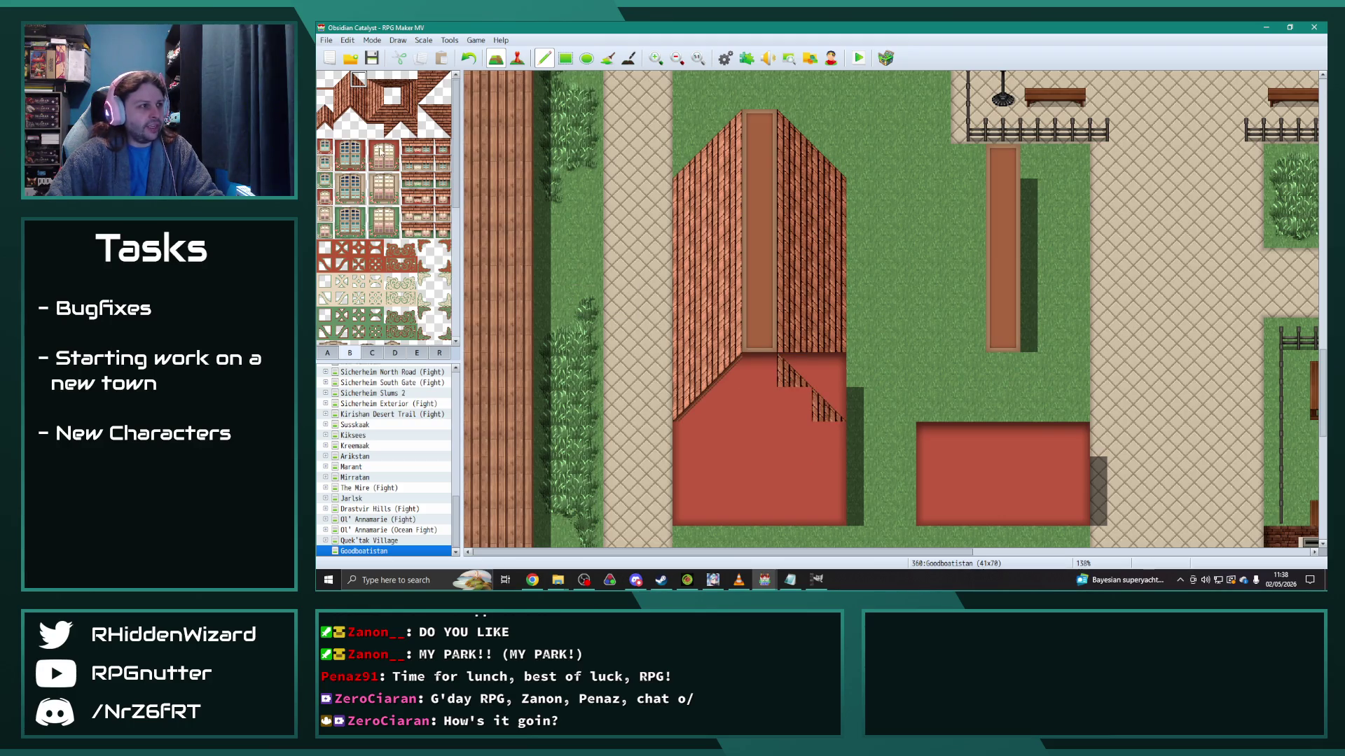
pyautogui.click(358, 95)
pyautogui.moveTo(826, 370); pyautogui.dragTo(795, 366)
pyautogui.click(835, 405)
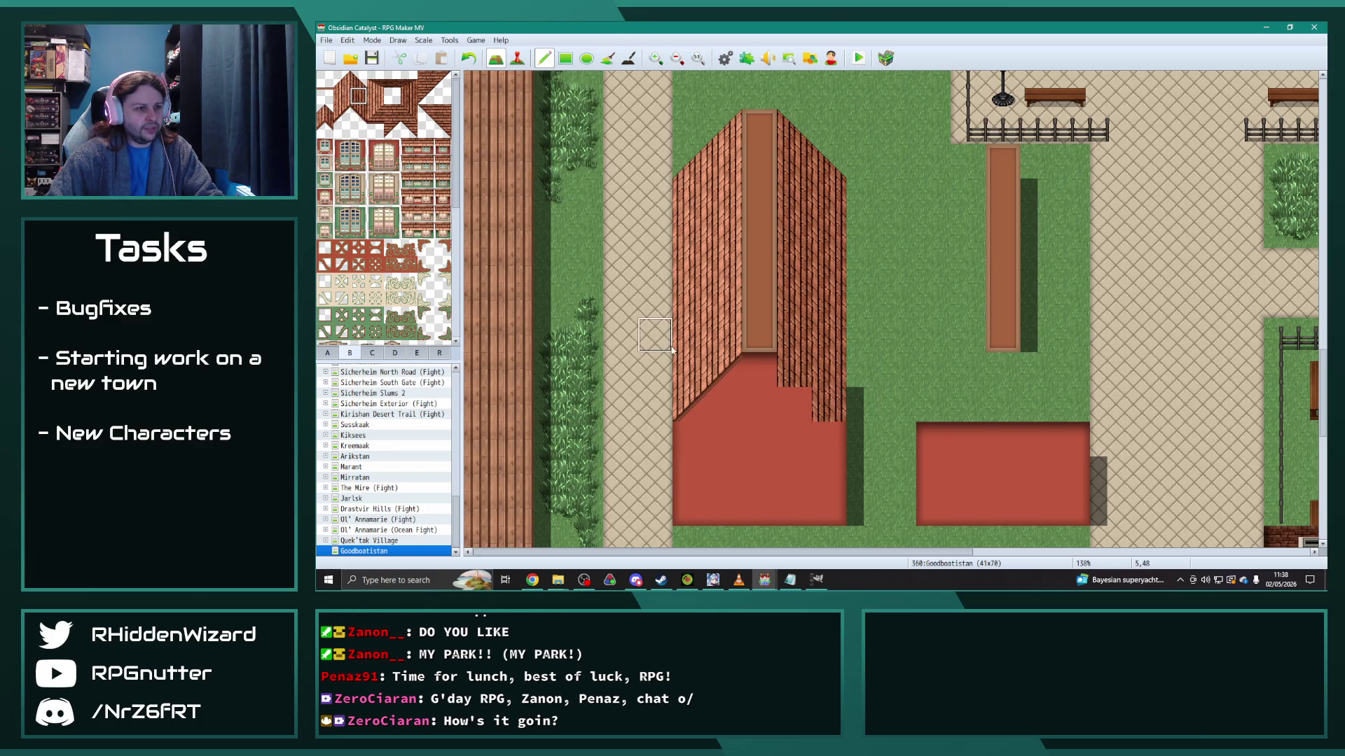
pyautogui.rightClick(789, 400)
pyautogui.moveTo(793, 370); pyautogui.dragTo(826, 401)
pyautogui.click(826, 404)
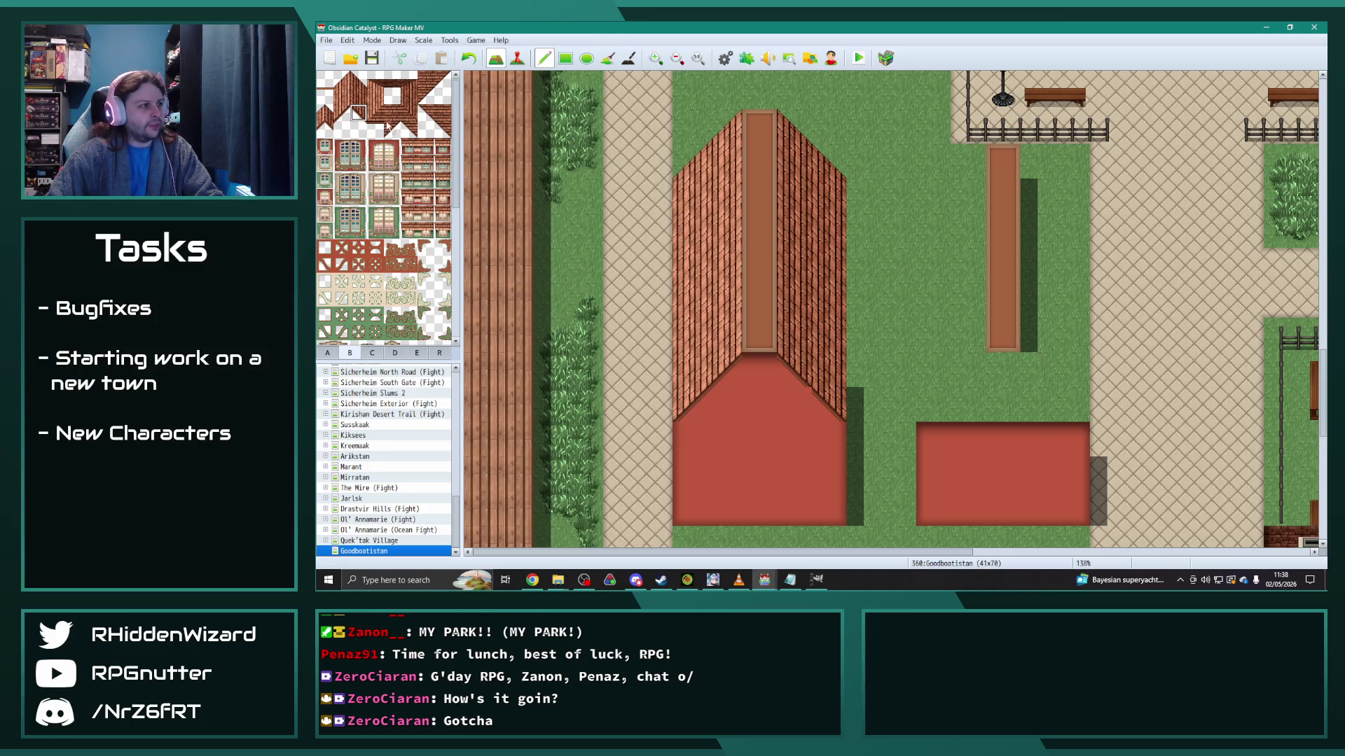
pyautogui.click(357, 129)
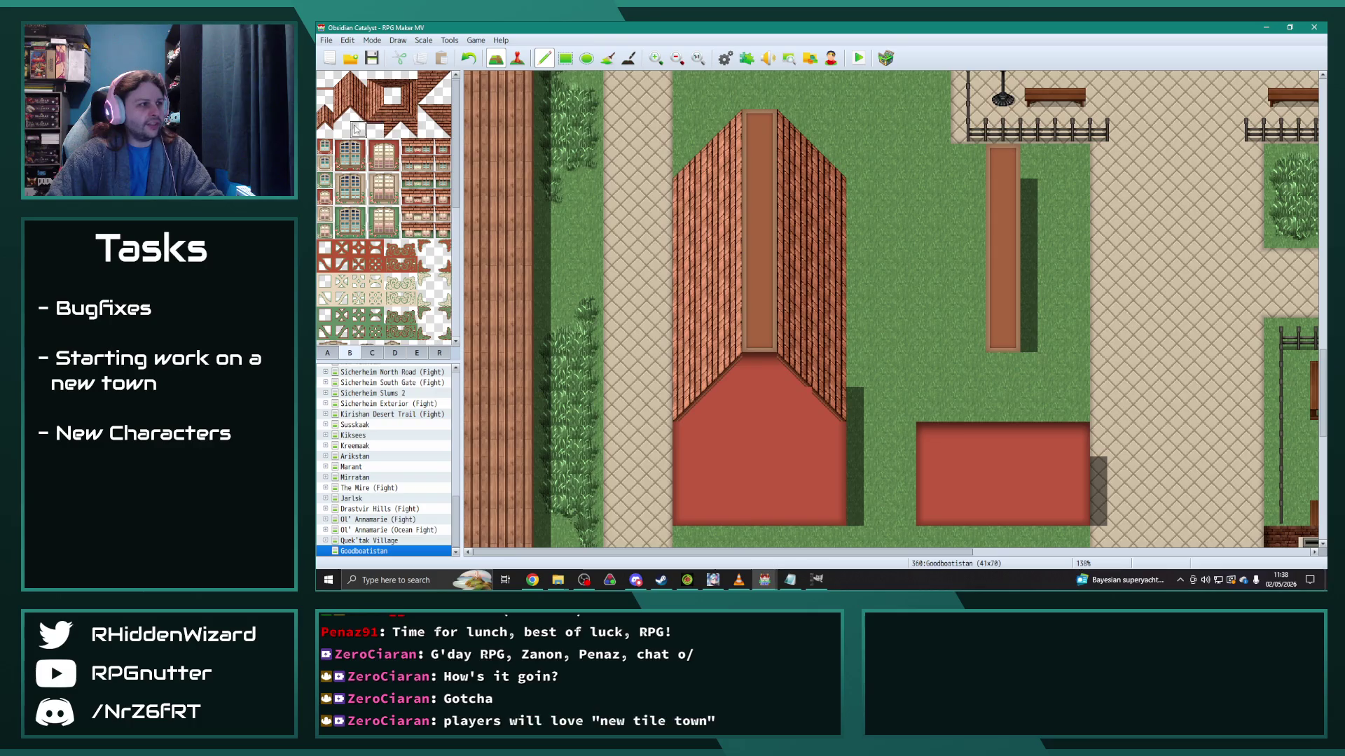
pyautogui.click(760, 385)
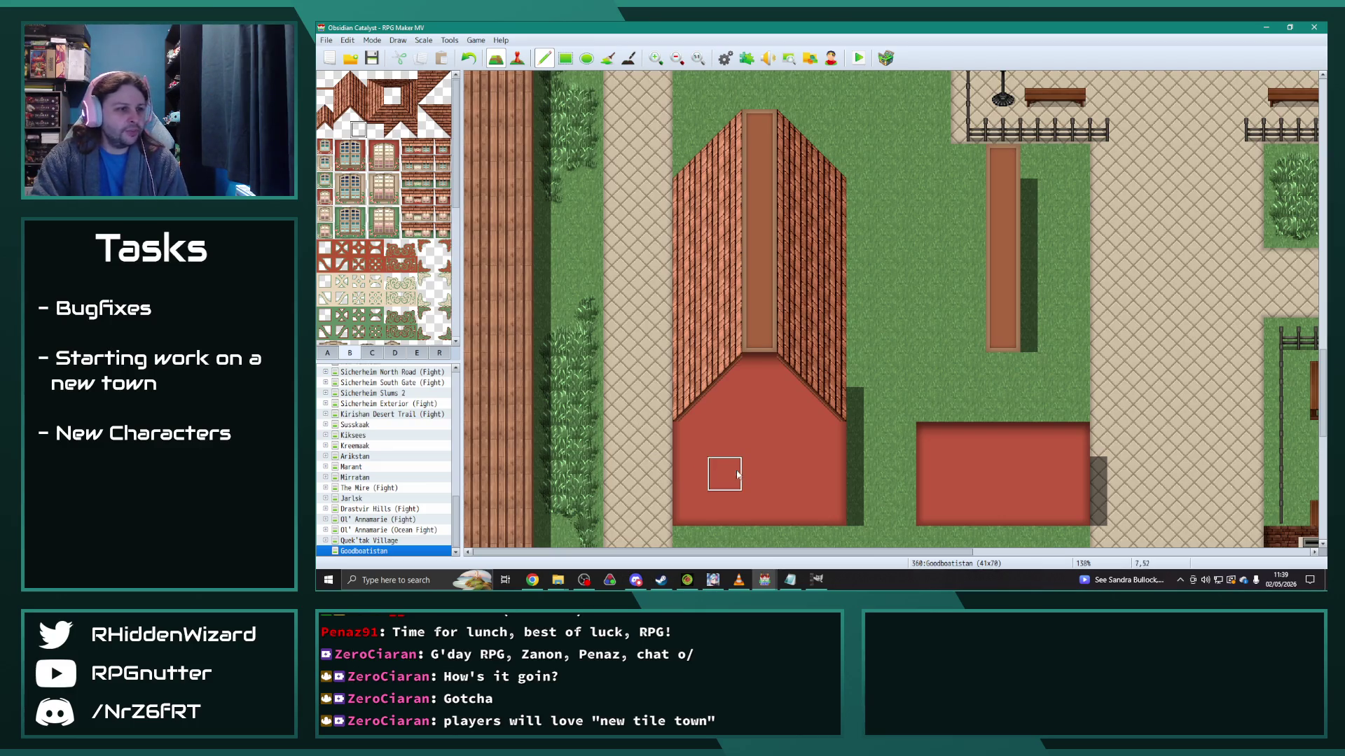
pyautogui.scroll(-1, 733, 473)
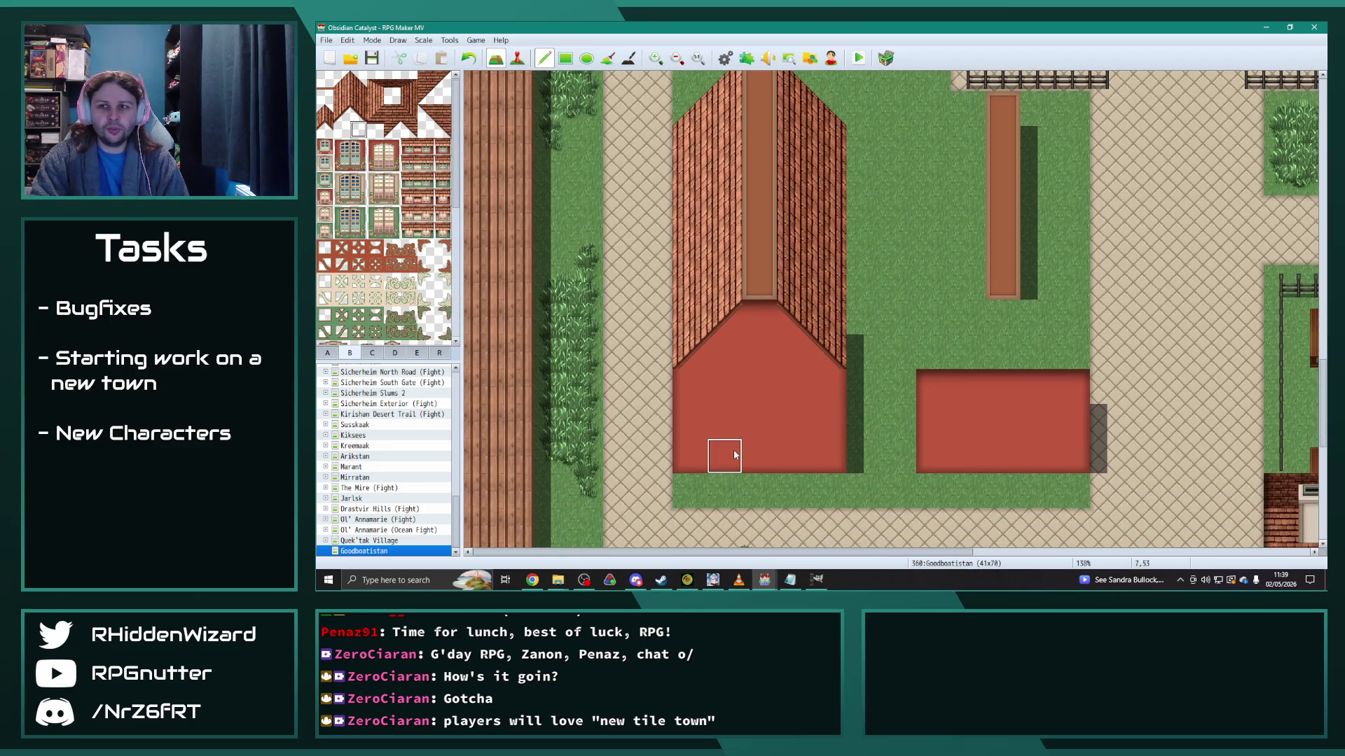
pyautogui.scroll(1, 732, 456)
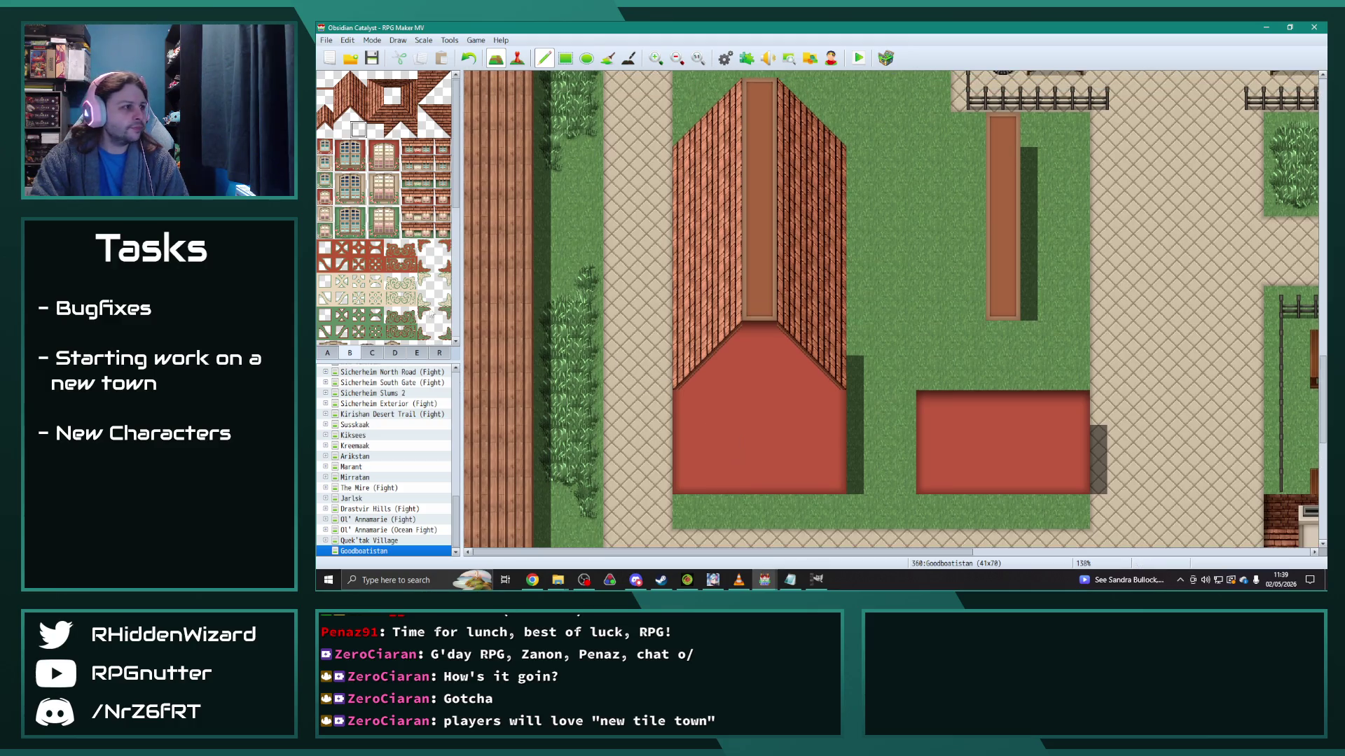
pyautogui.scroll(-2, 390, 297)
pyautogui.scroll(-5, 389, 297)
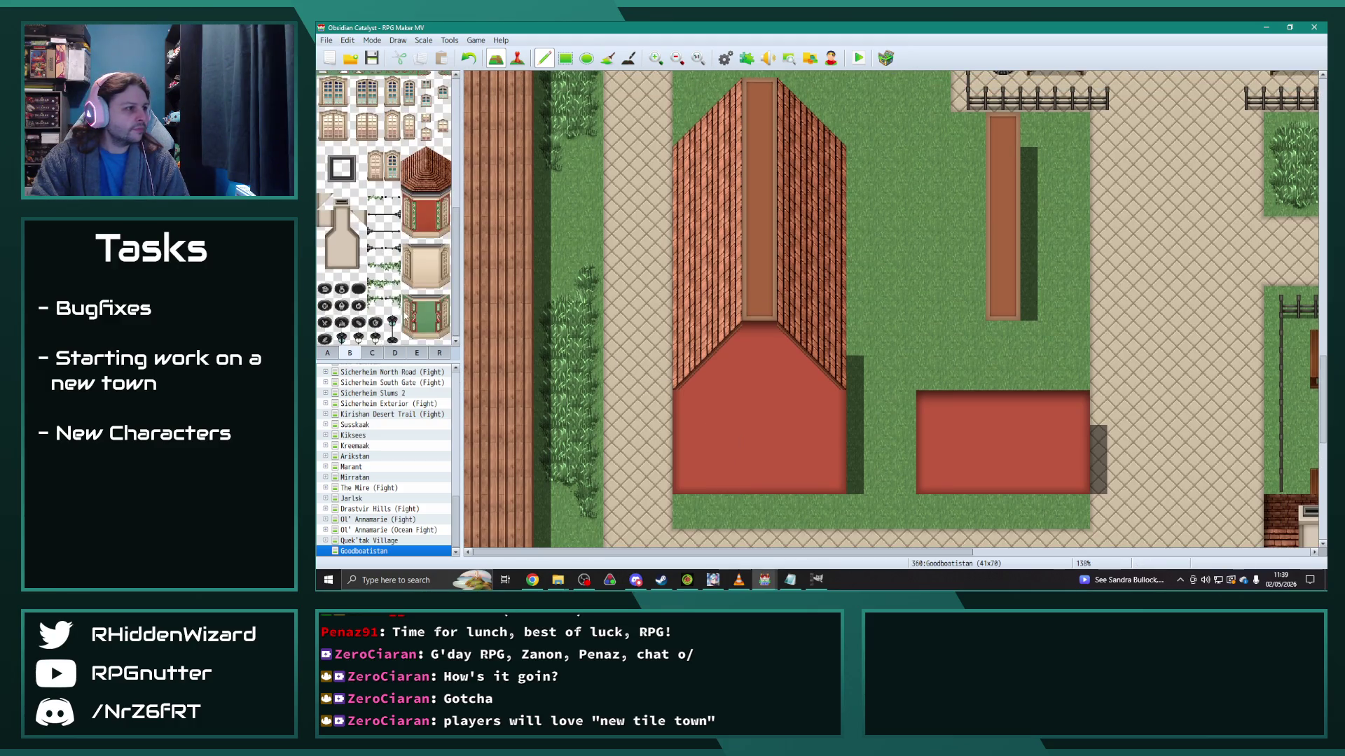
pyautogui.click(373, 353)
# Step: Place the tall turret tile strip just right of the house roof, adjusting its position
pyautogui.click(350, 353)
pyautogui.click(372, 353)
pyautogui.click(353, 355)
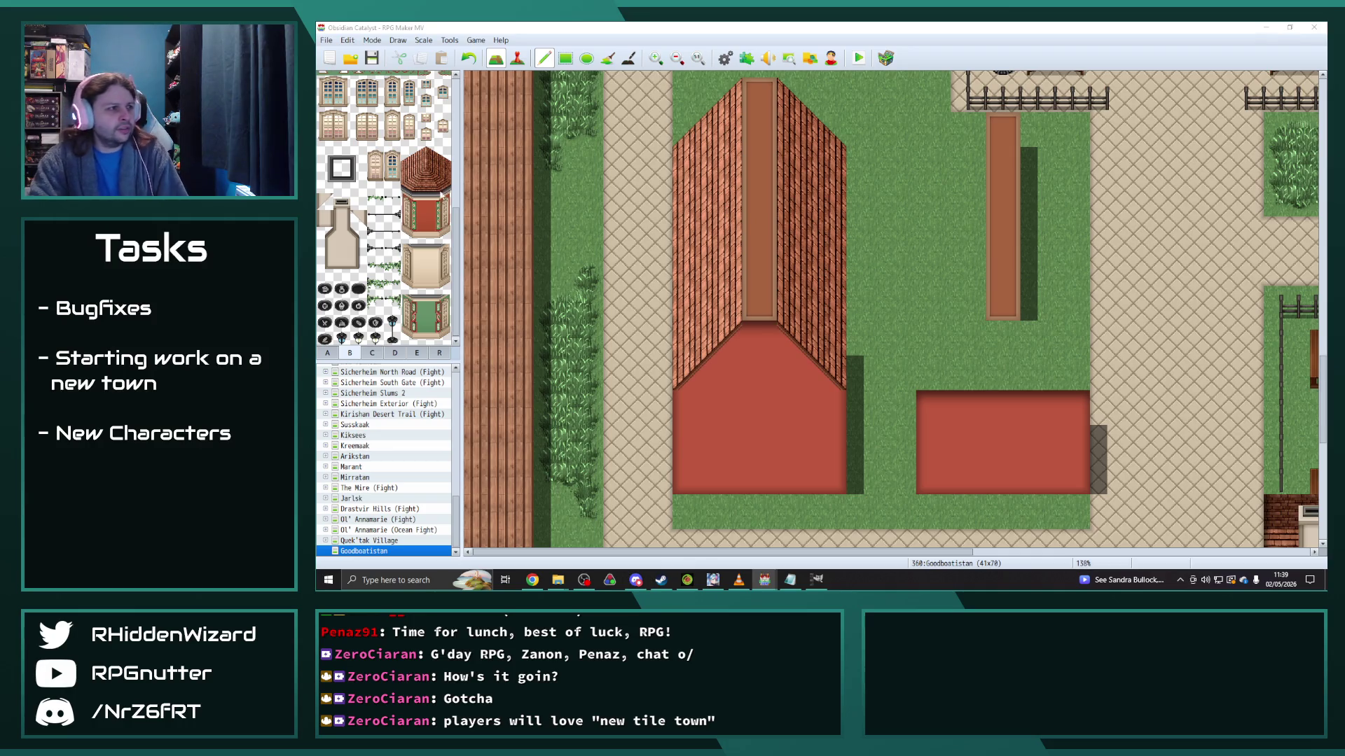
pyautogui.moveTo(443, 236); pyautogui.dragTo(446, 171)
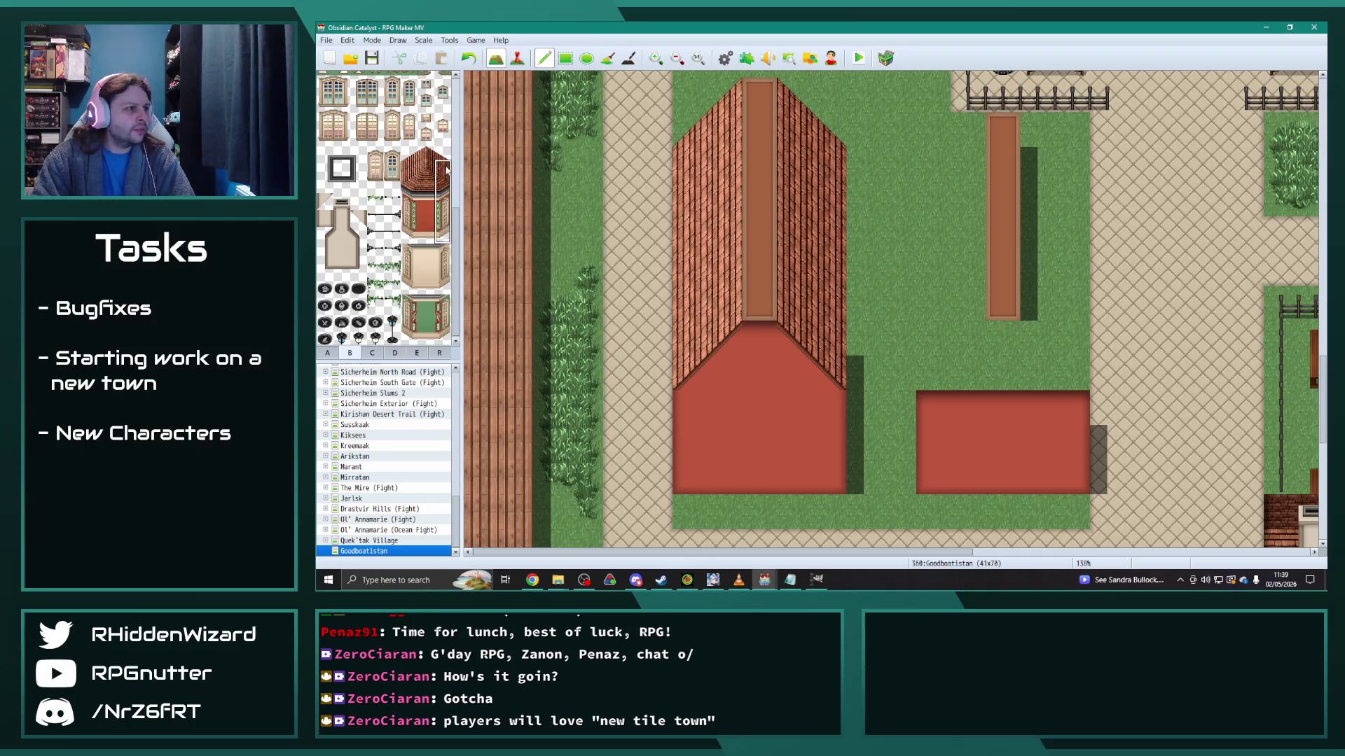
pyautogui.click(850, 245)
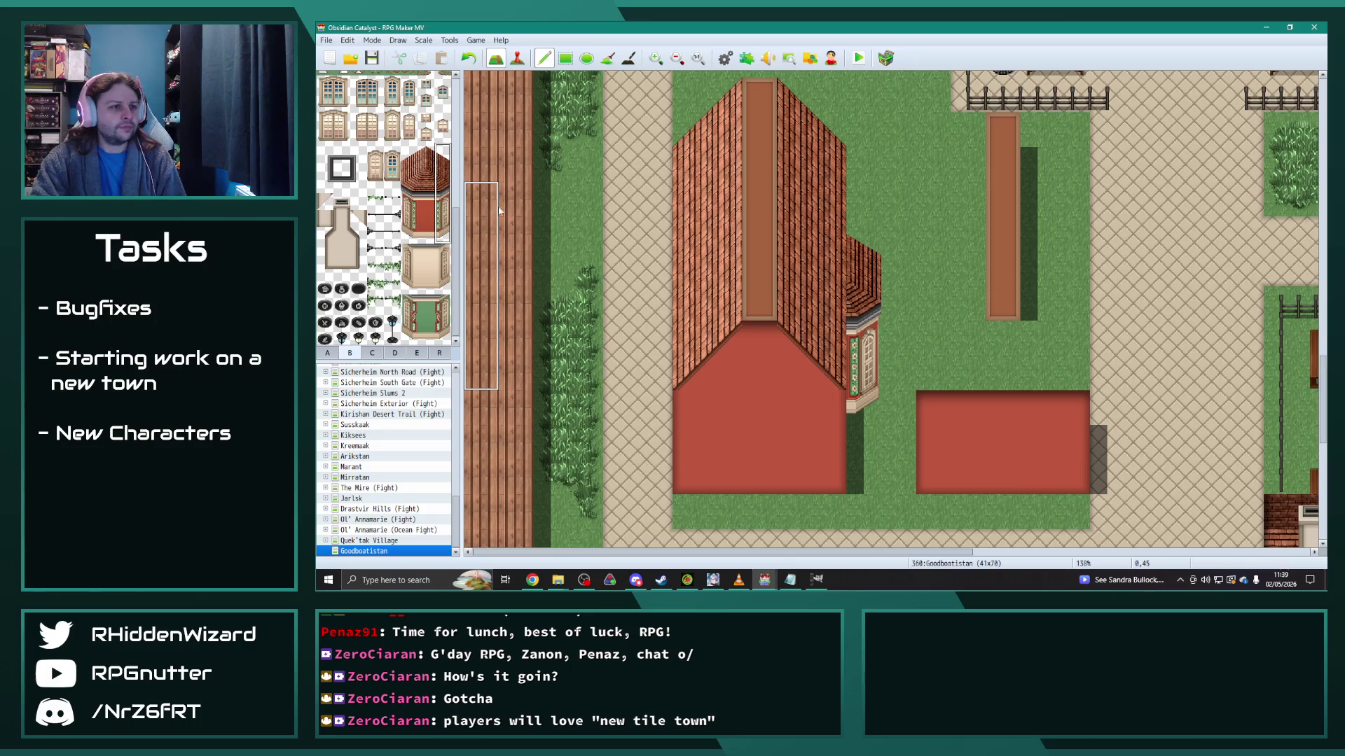
pyautogui.hotkey('ctrl', 'z')
pyautogui.click(853, 145)
pyautogui.hotkey('ctrl', 'z')
pyautogui.click(863, 171)
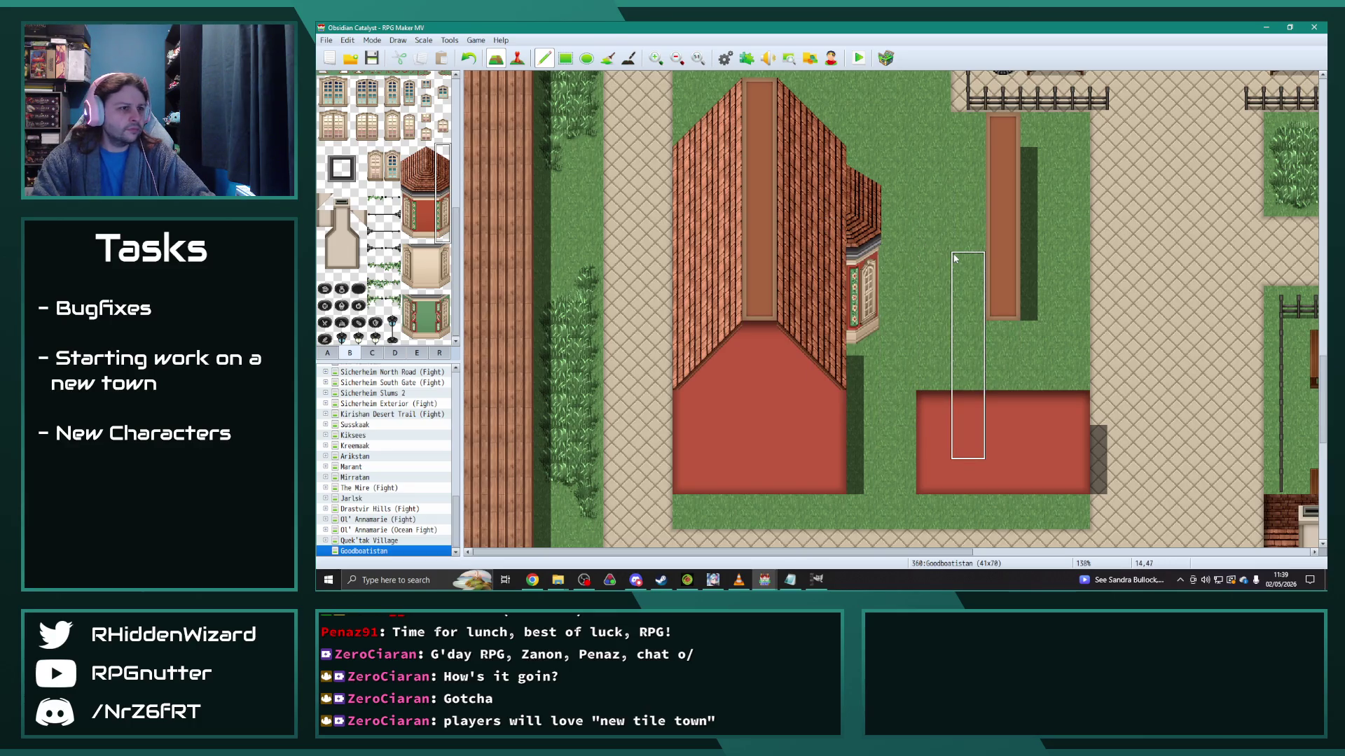
# Step: Stamp the narrow windowed wall strip beside the turret and copy the striped roof
pyautogui.moveTo(409, 162); pyautogui.dragTo(410, 235)
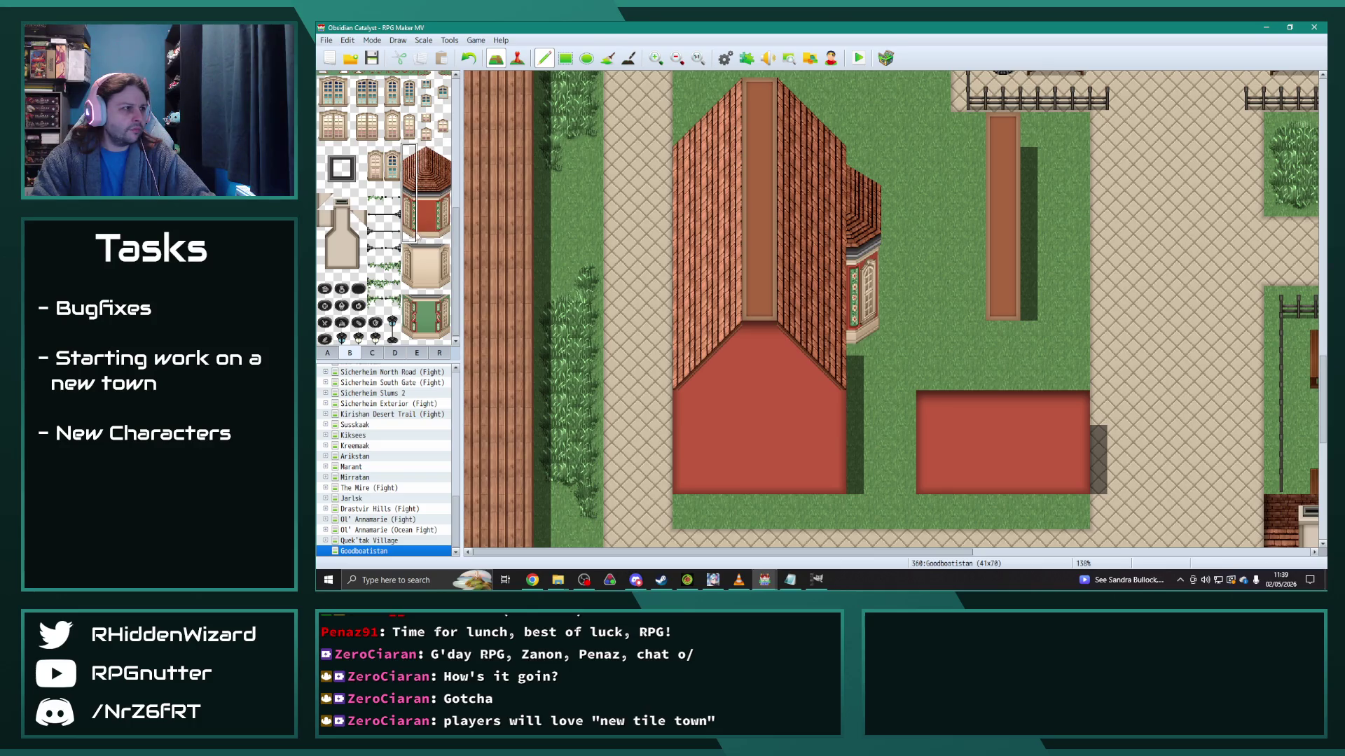
pyautogui.click(901, 322)
pyautogui.hotkey('ctrl', 'z')
pyautogui.click(898, 265)
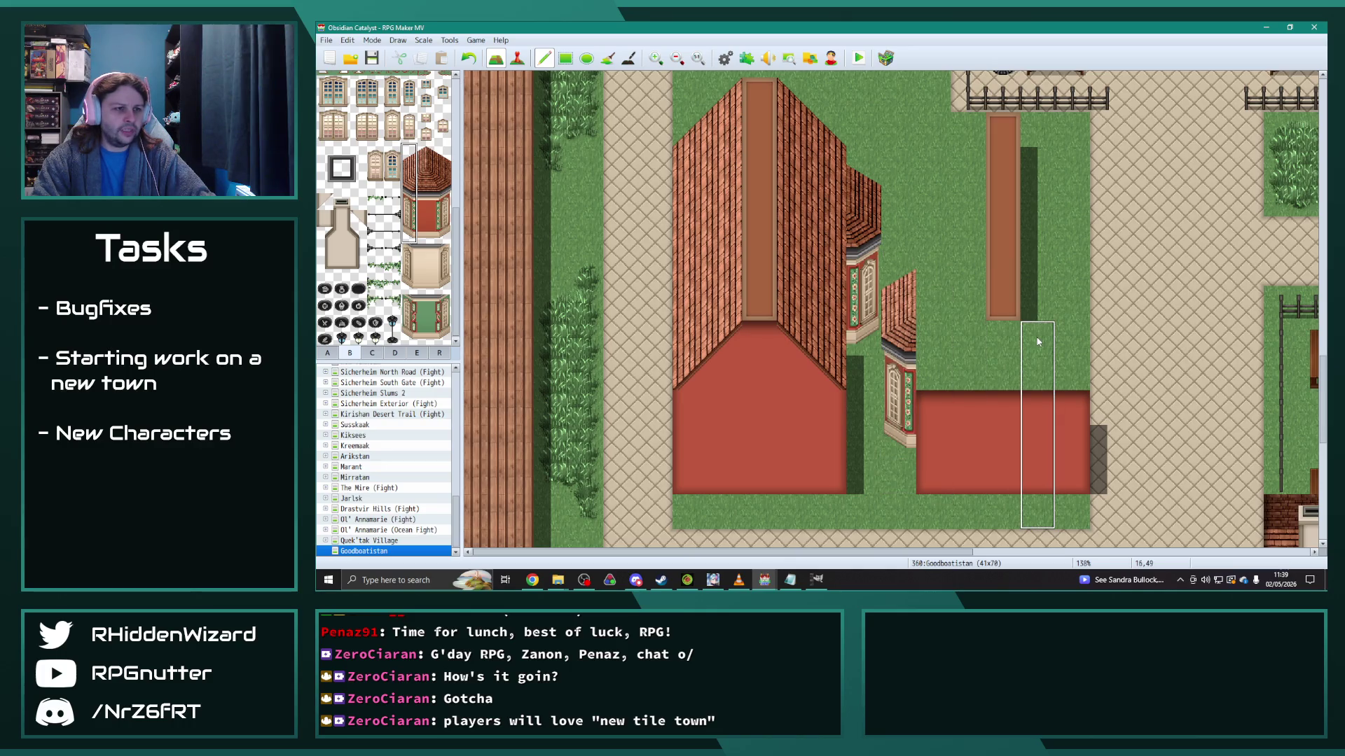
pyautogui.hotkey('ctrl', 'z')
pyautogui.click(899, 239)
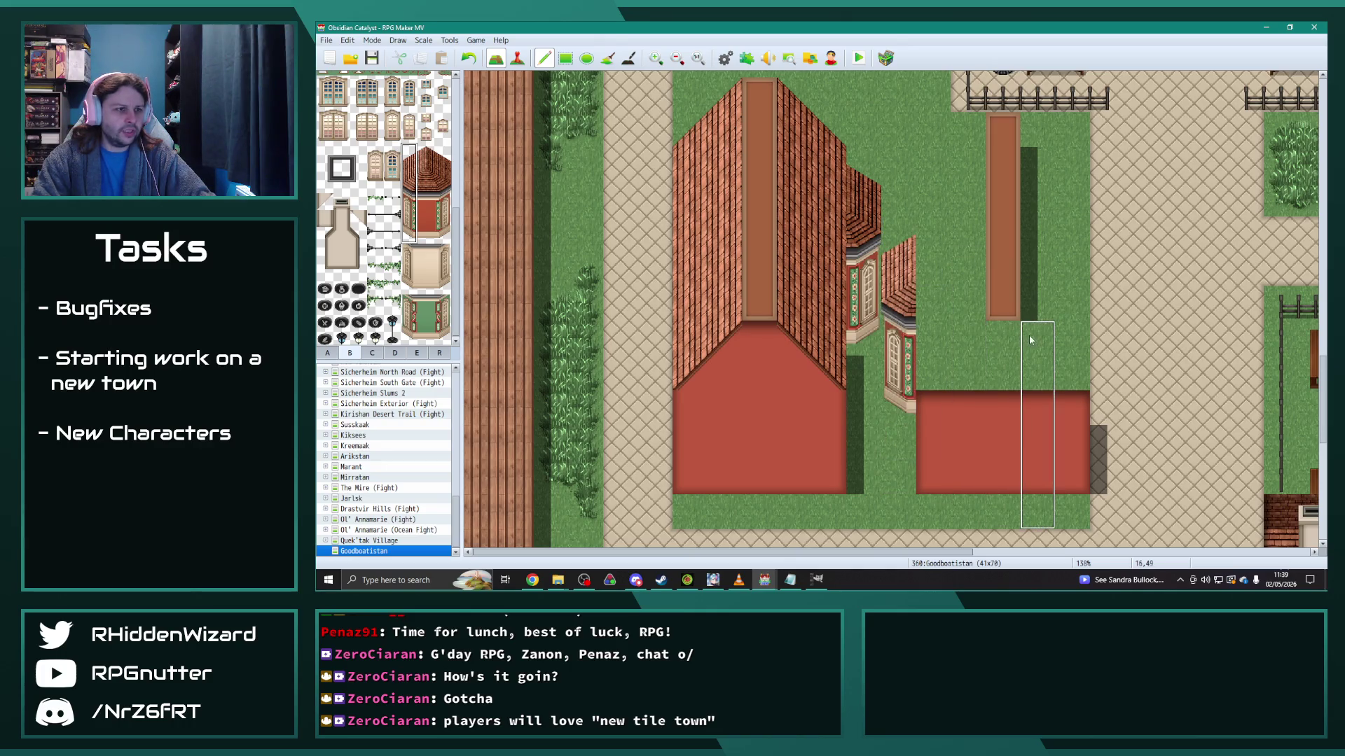
pyautogui.rightClick(903, 134)
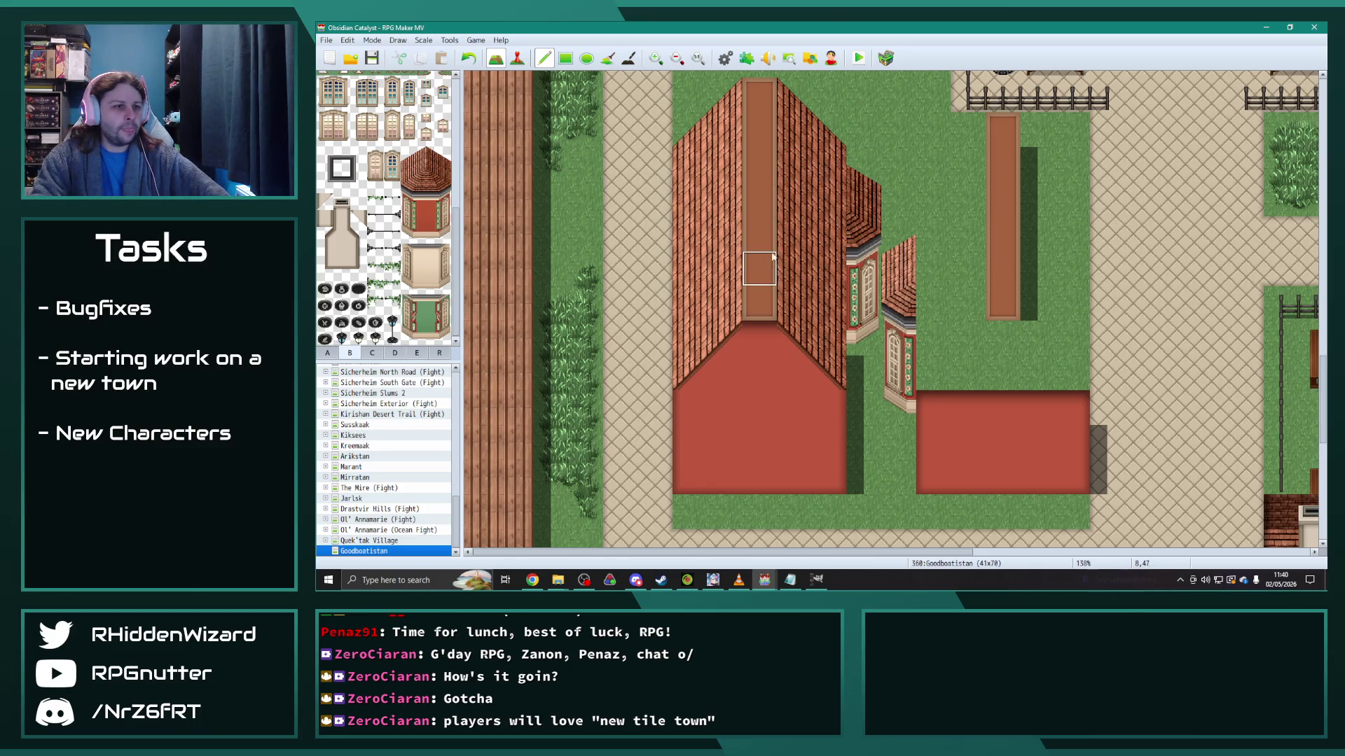
pyautogui.moveTo(691, 107)
pyautogui.mouseDown()
pyautogui.moveTo(805, 294)
pyautogui.moveTo(830, 375)
pyautogui.mouseUp()
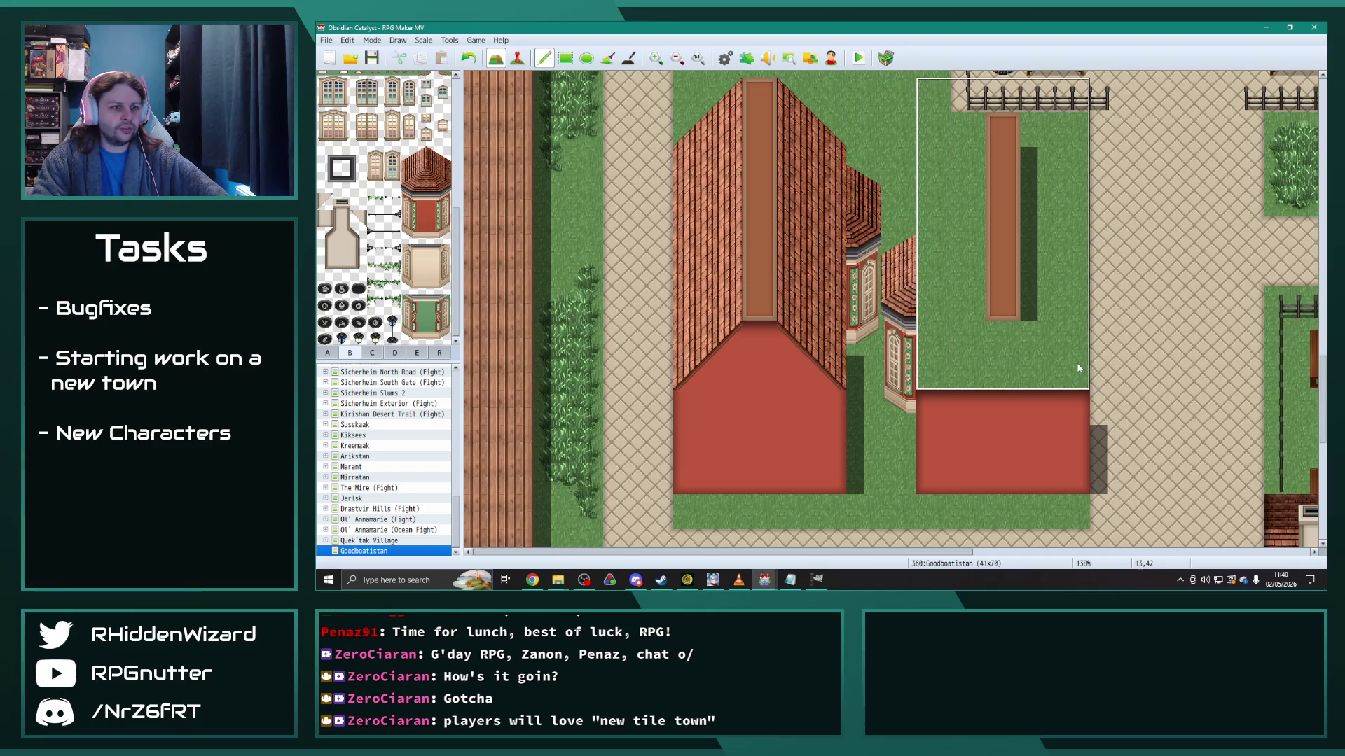
# Step: Stamp a copy of the striped-roof house to its right and extend the plaza fence along the path
pyautogui.click(1054, 367)
pyautogui.scroll(3, 1176, 330)
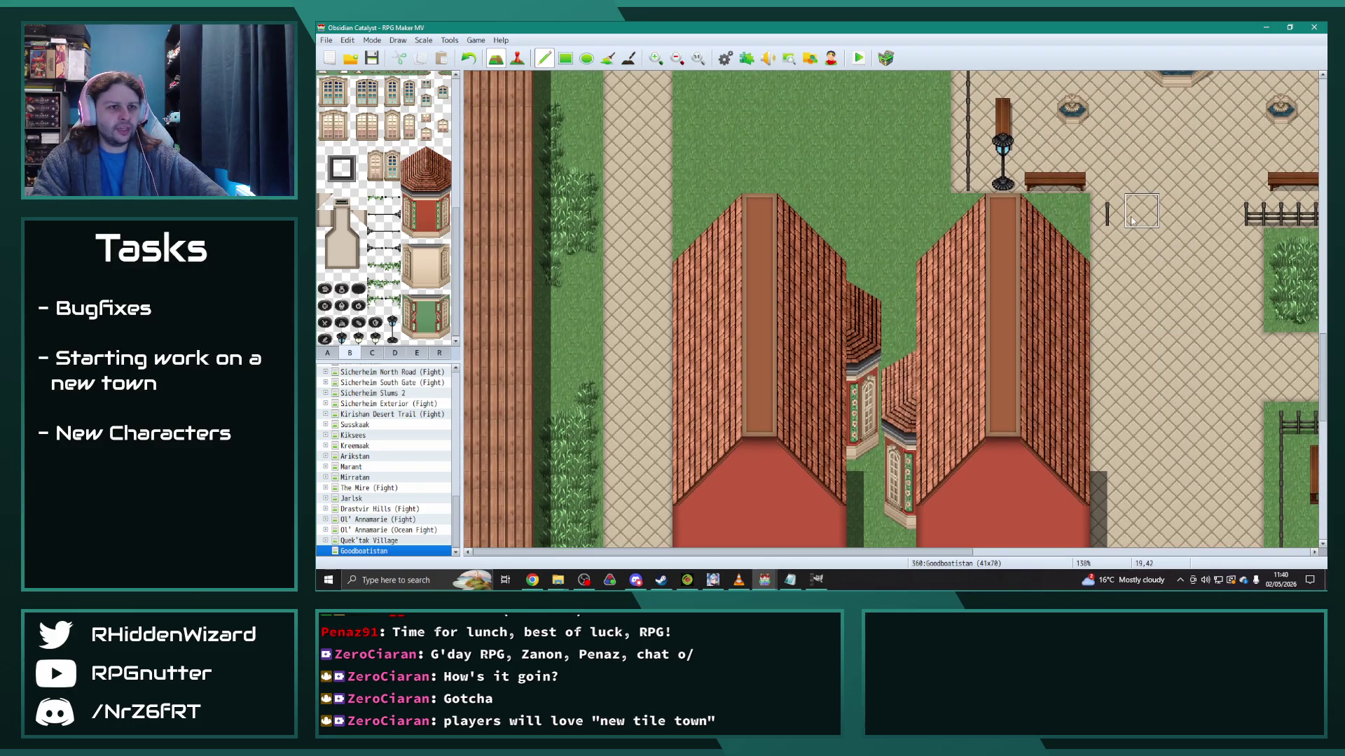
pyautogui.moveTo(1103, 214); pyautogui.dragTo(969, 212)
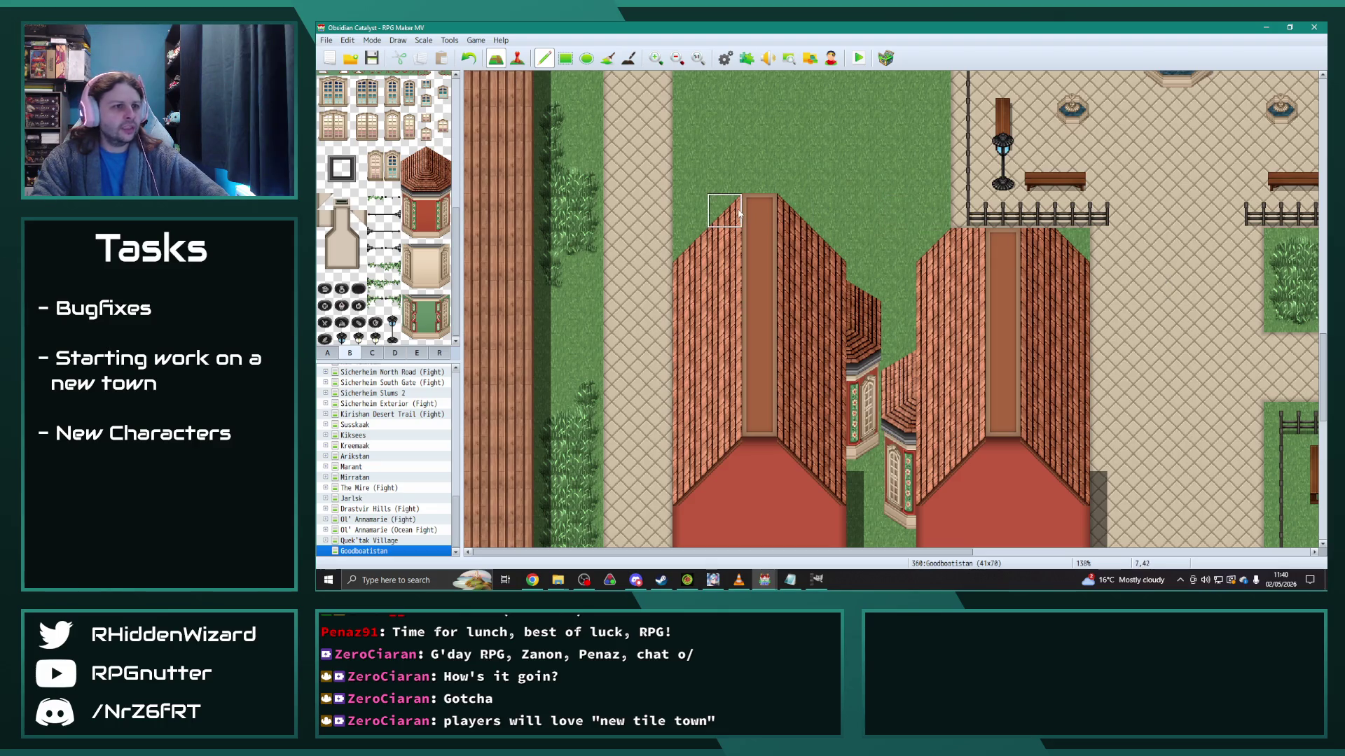
# Step: Try a ground tile over the left part of the plaza fence, then undo it
pyautogui.click(371, 353)
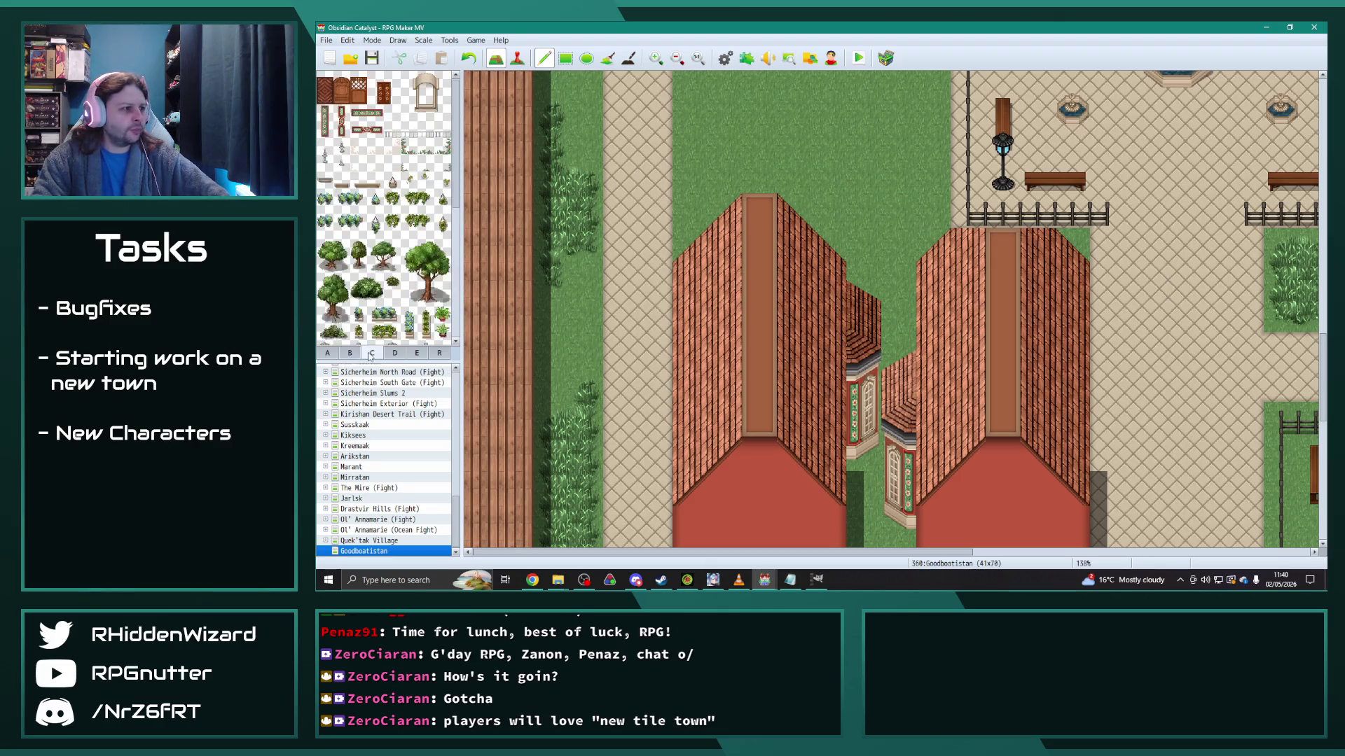
pyautogui.click(350, 353)
pyautogui.scroll(5, 412, 268)
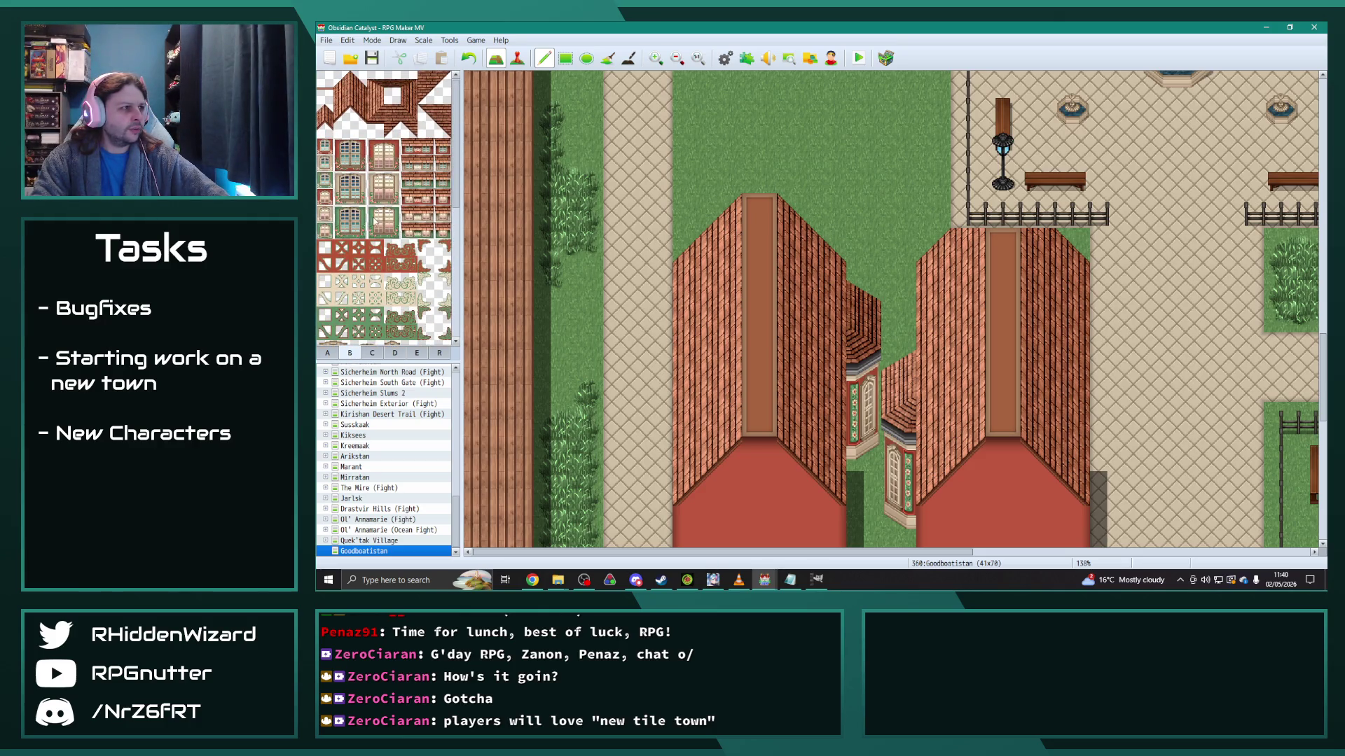
pyautogui.click(327, 353)
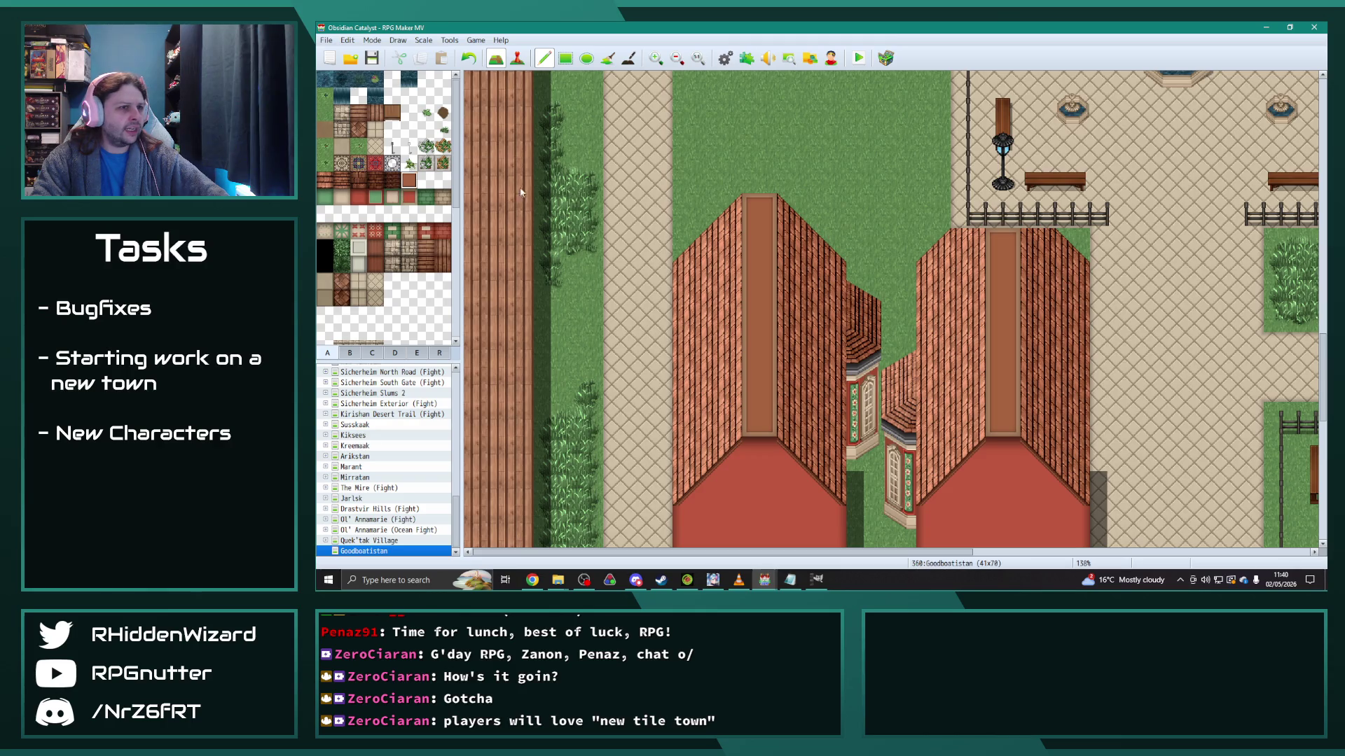
pyautogui.click(1016, 209)
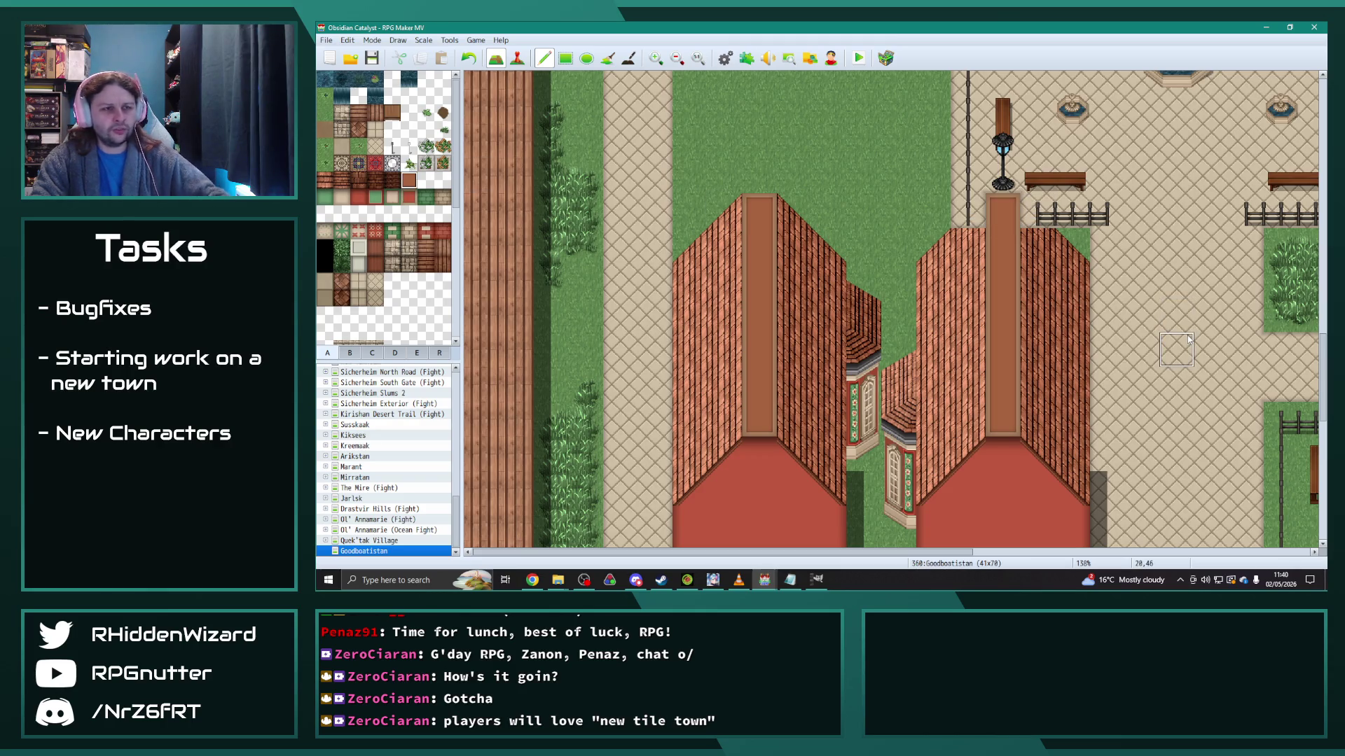
pyautogui.hotkey('ctrl', 'z')
# Step: Zoom the map out to 75% and select the plaza's lower half for copying
pyautogui.scroll(5, 1189, 339)
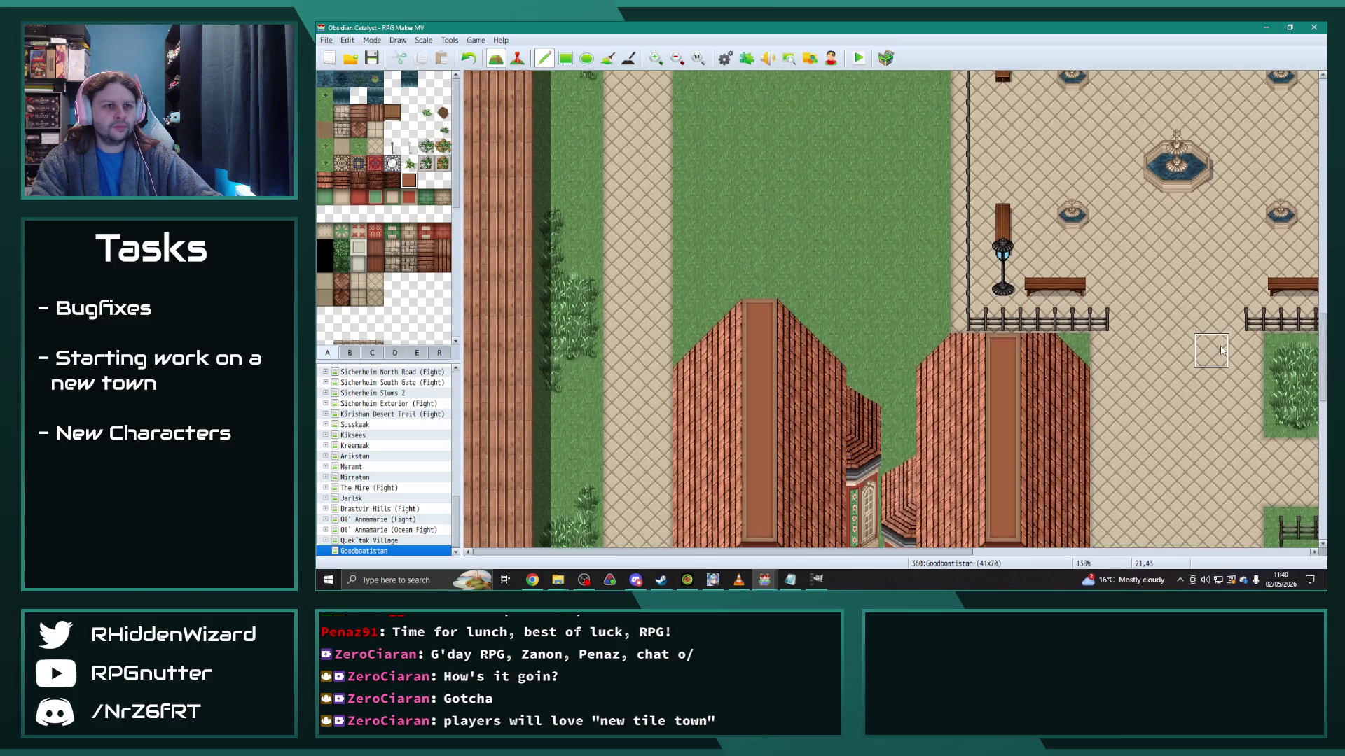
pyautogui.keyDown('ctrl'); pyautogui.scroll(-2, 1221, 350); pyautogui.keyUp('ctrl')
pyautogui.scroll(2, 830, 326)
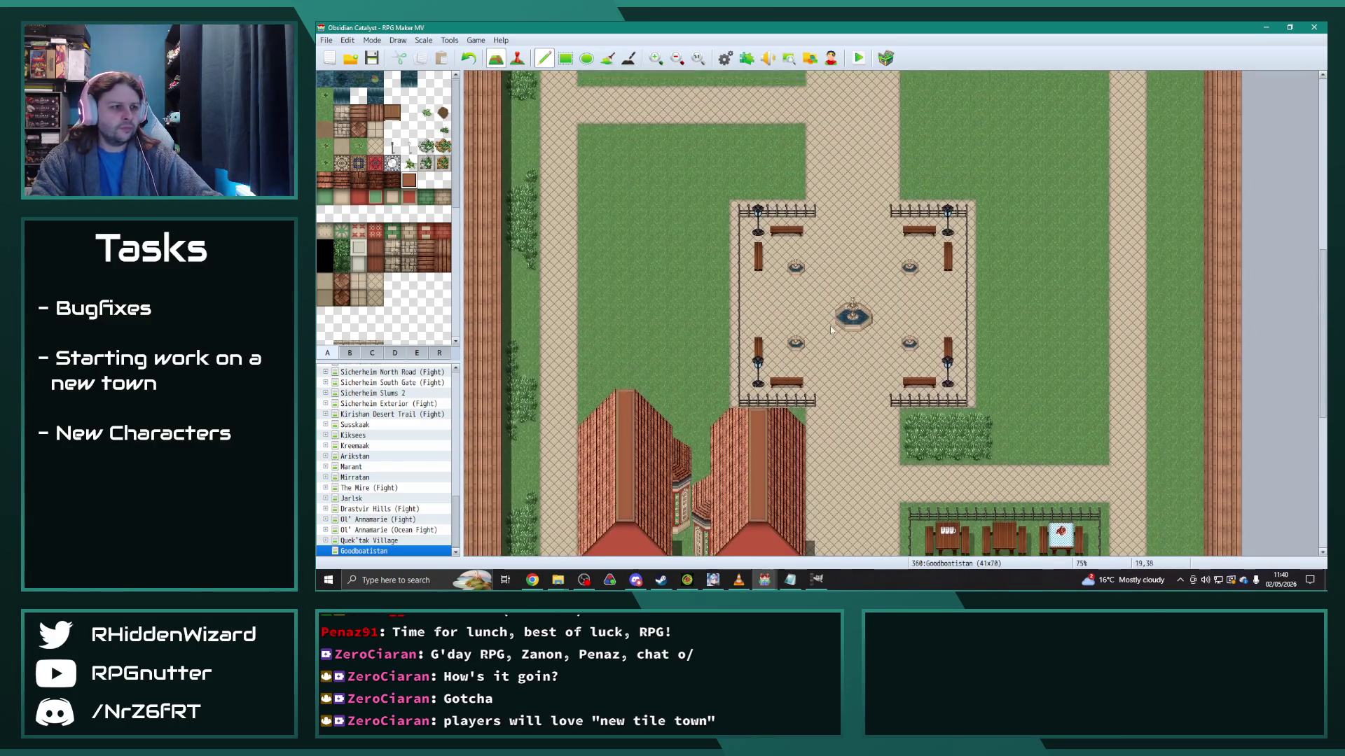
pyautogui.scroll(-1, 826, 330)
pyautogui.moveTo(743, 368)
pyautogui.mouseDown()
pyautogui.moveTo(967, 368)
pyautogui.moveTo(948, 183)
pyautogui.moveTo(973, 185)
pyautogui.mouseUp()
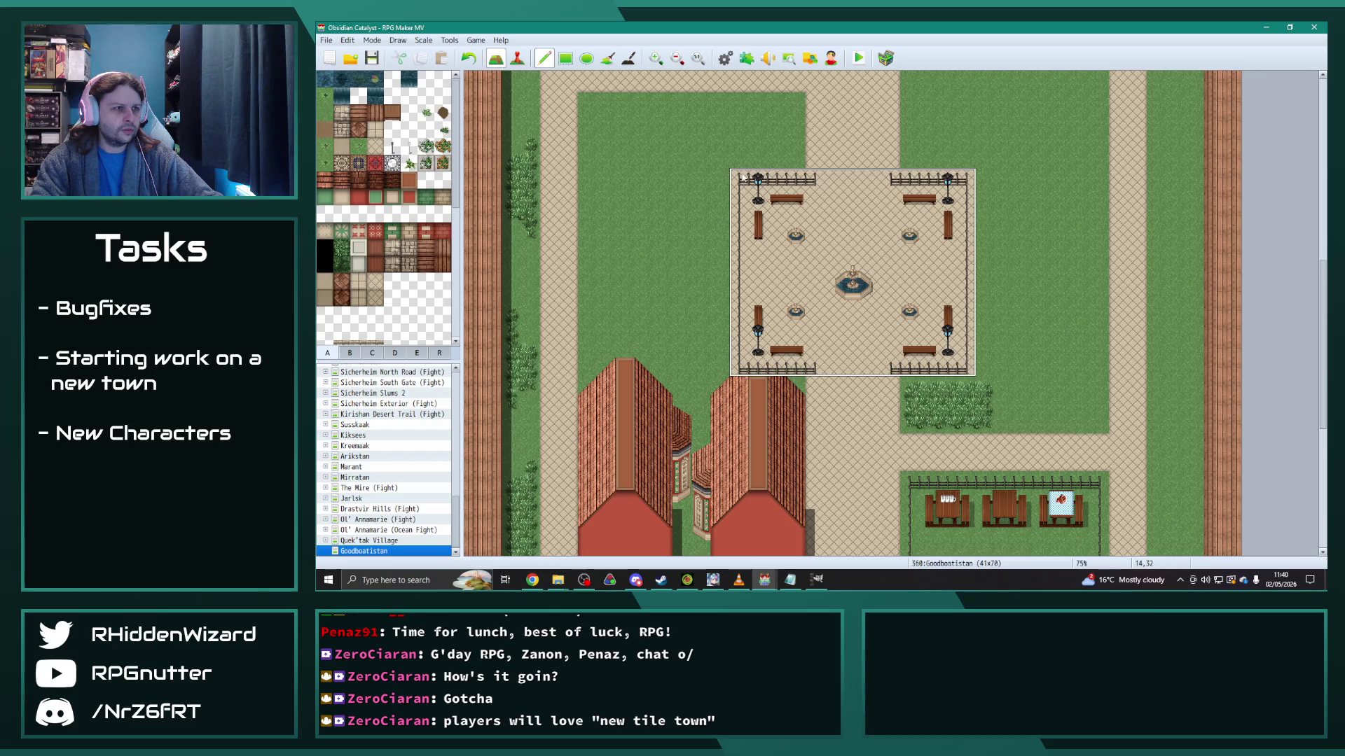
# Step: Move the plaza's lower half up one row, pave the old fence line, and add bushes above the hedge
pyautogui.click(743, 160)
pyautogui.rightClick(1023, 273)
pyautogui.moveTo(968, 366); pyautogui.dragTo(909, 369)
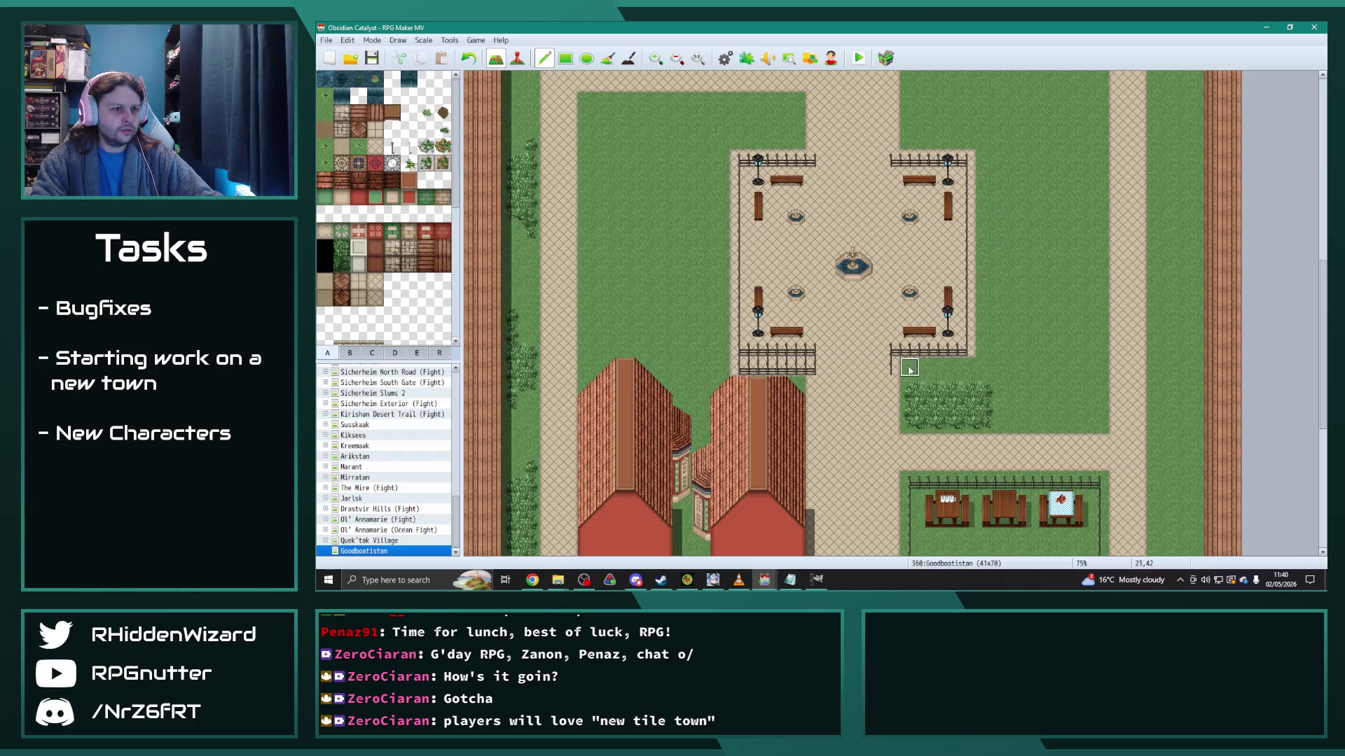
pyautogui.moveTo(806, 368); pyautogui.dragTo(738, 368)
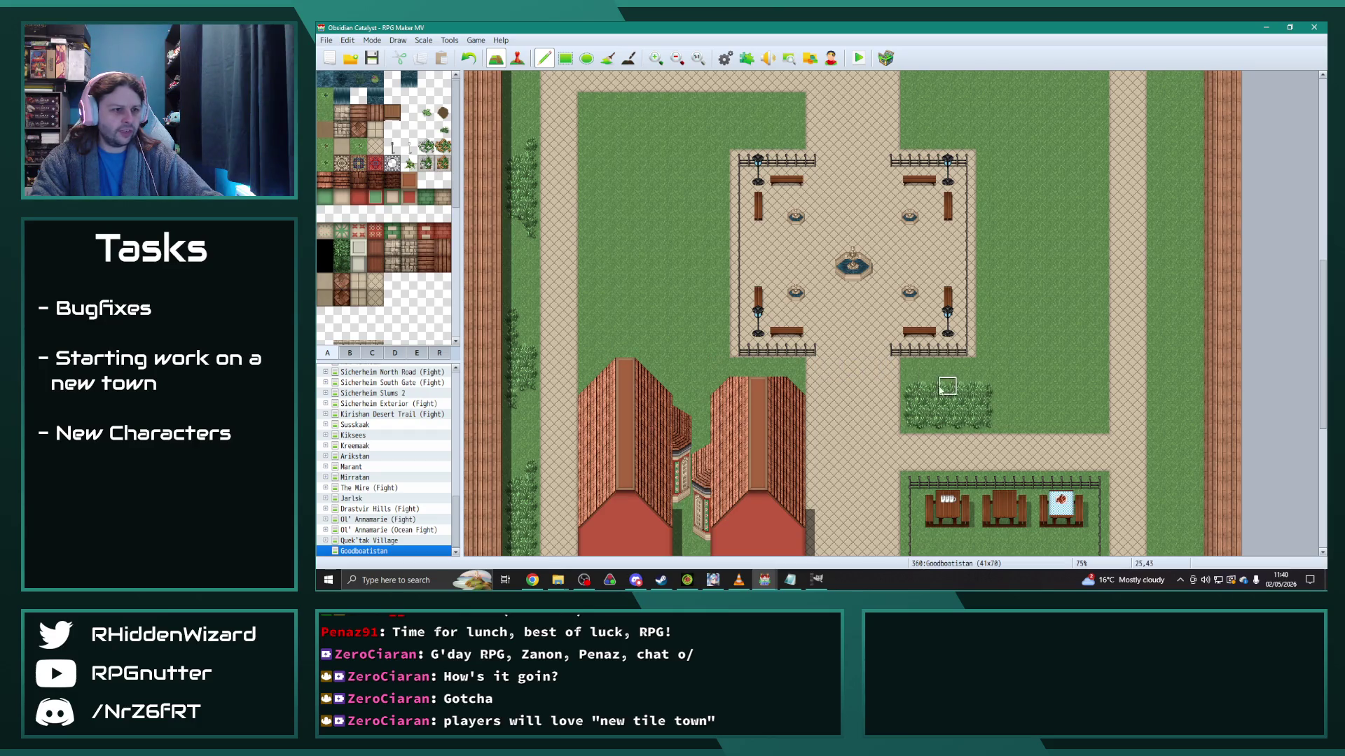
pyautogui.moveTo(909, 369)
pyautogui.mouseDown()
pyautogui.moveTo(966, 370)
pyautogui.moveTo(1001, 399)
pyautogui.moveTo(1003, 424)
pyautogui.moveTo(1003, 385)
pyautogui.mouseUp()
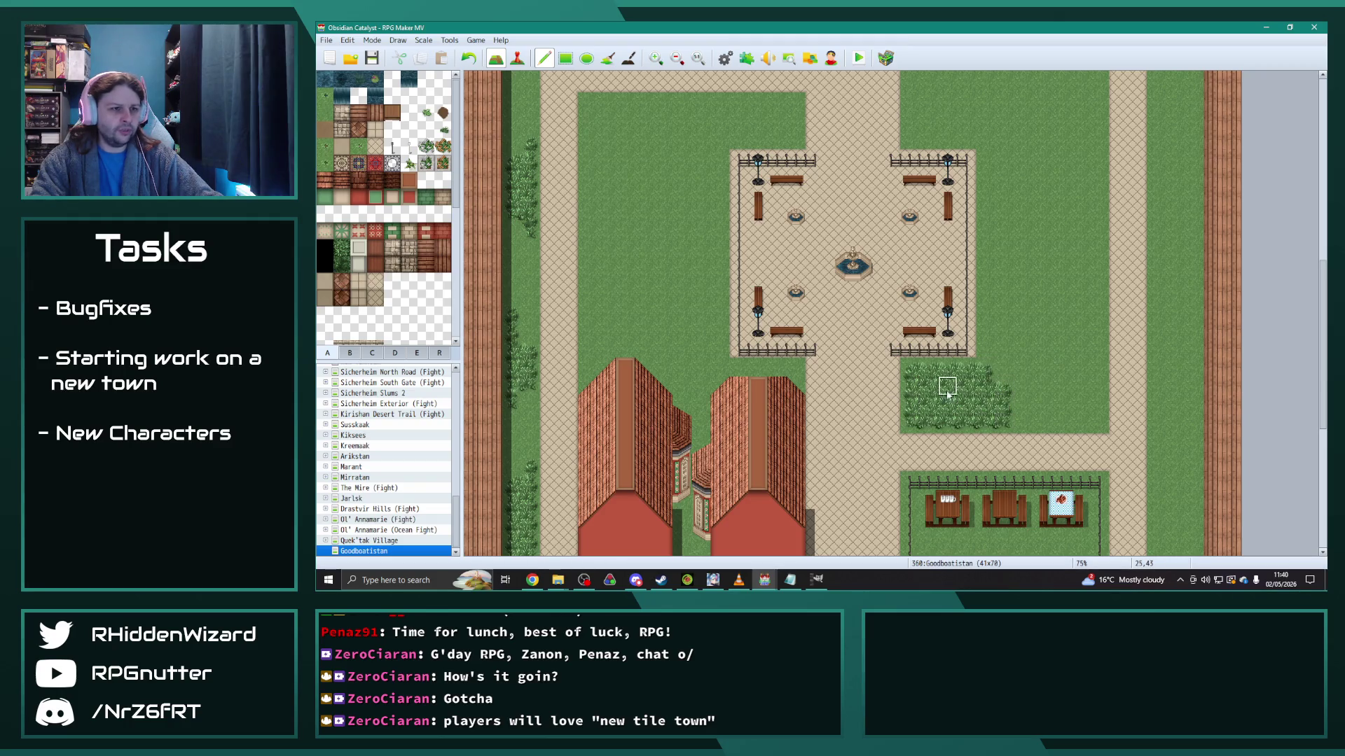
pyautogui.scroll(-3, 931, 382)
# Step: Extend the right house's roof up one row to match the left house
pyautogui.scroll(2, 806, 360)
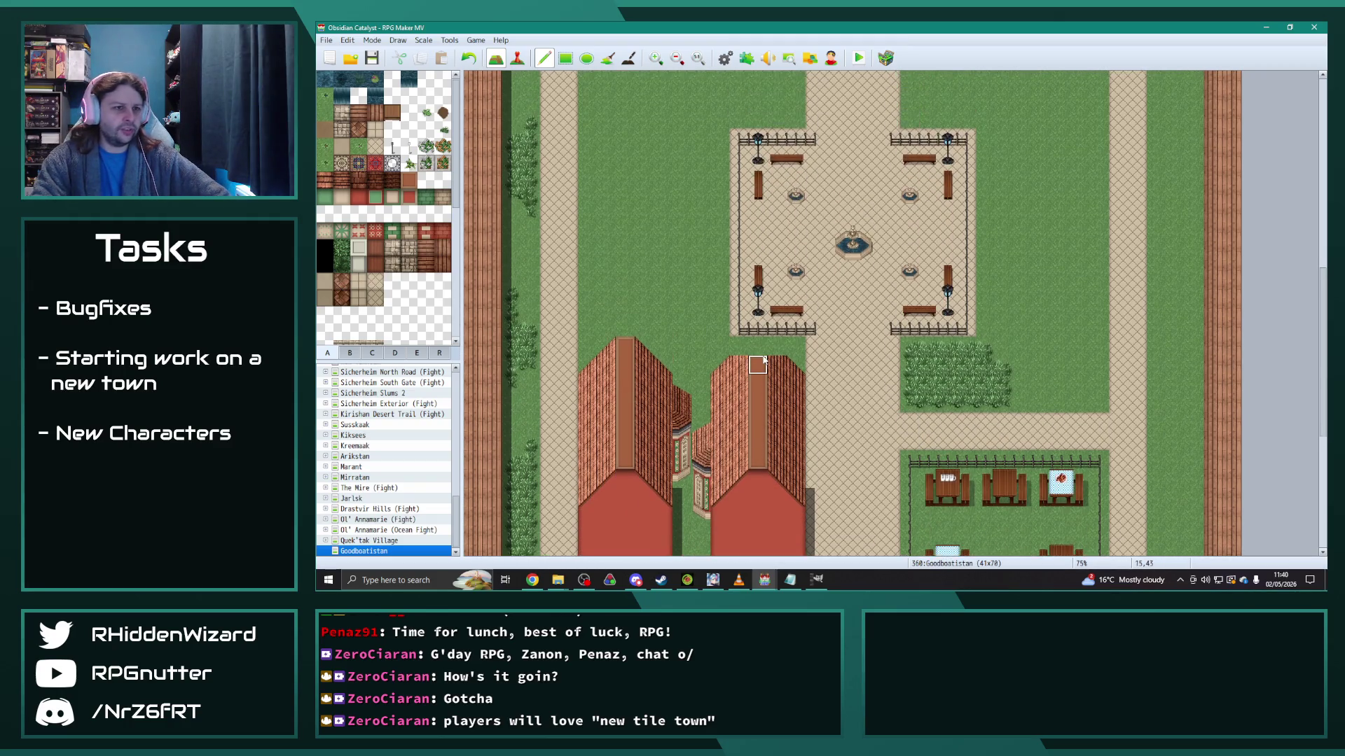
pyautogui.scroll(-8, 763, 361)
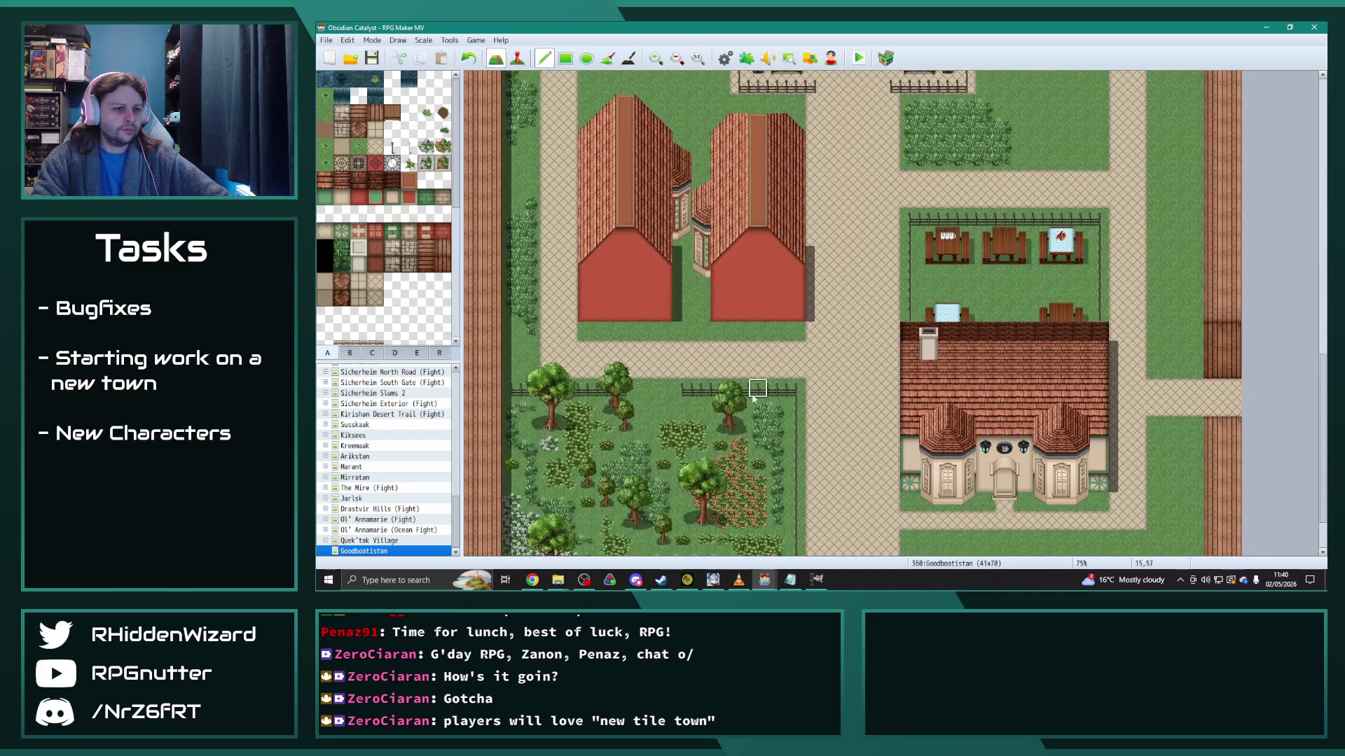
pyautogui.scroll(5, 756, 403)
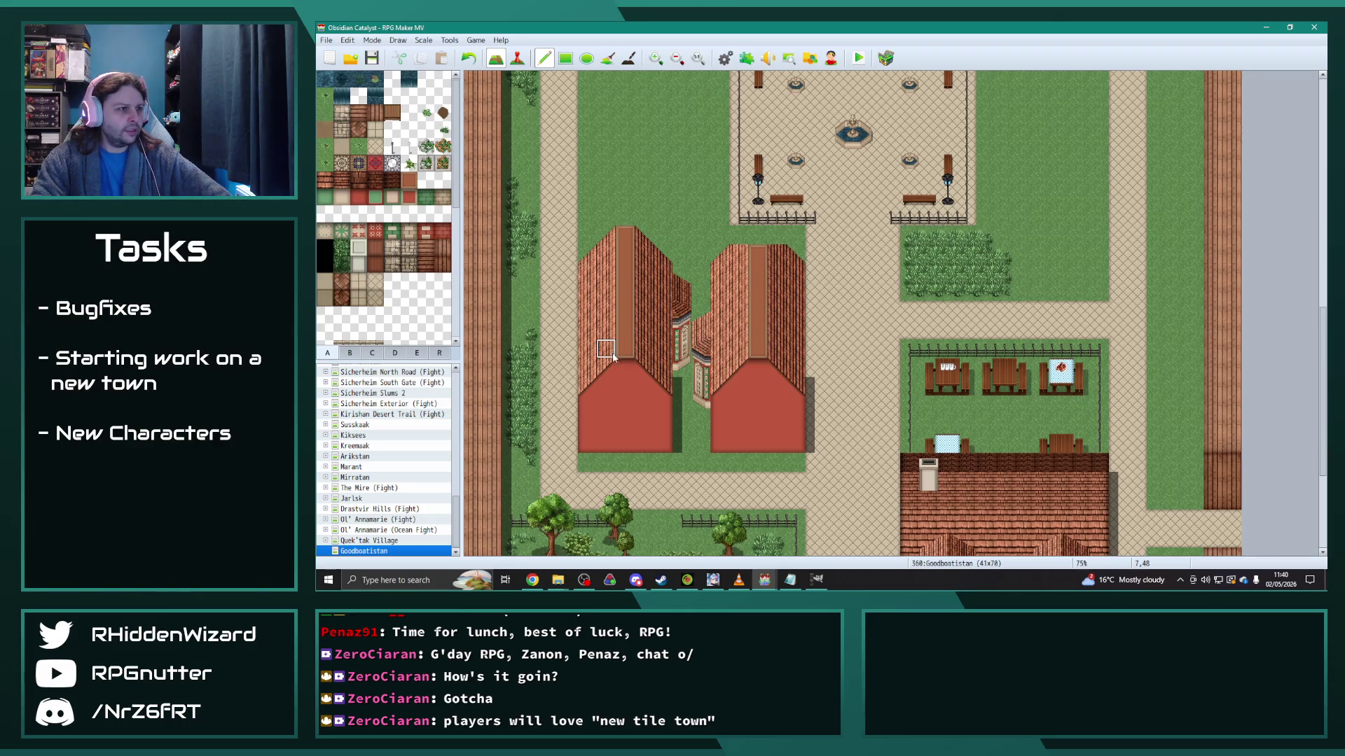
pyautogui.scroll(1, 611, 355)
pyautogui.moveTo(735, 277); pyautogui.dragTo(777, 277)
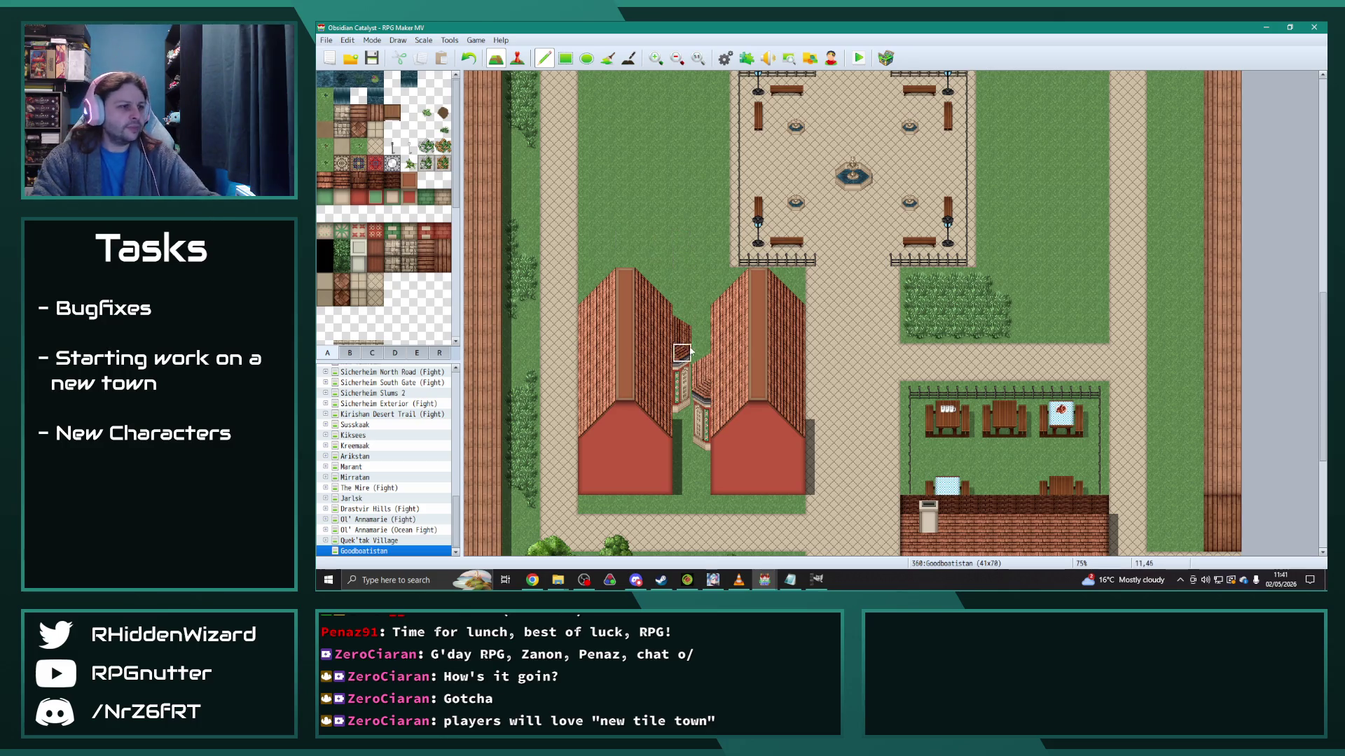
# Step: Paint tall grass behind and between the two houses
pyautogui.scroll(2, 663, 258)
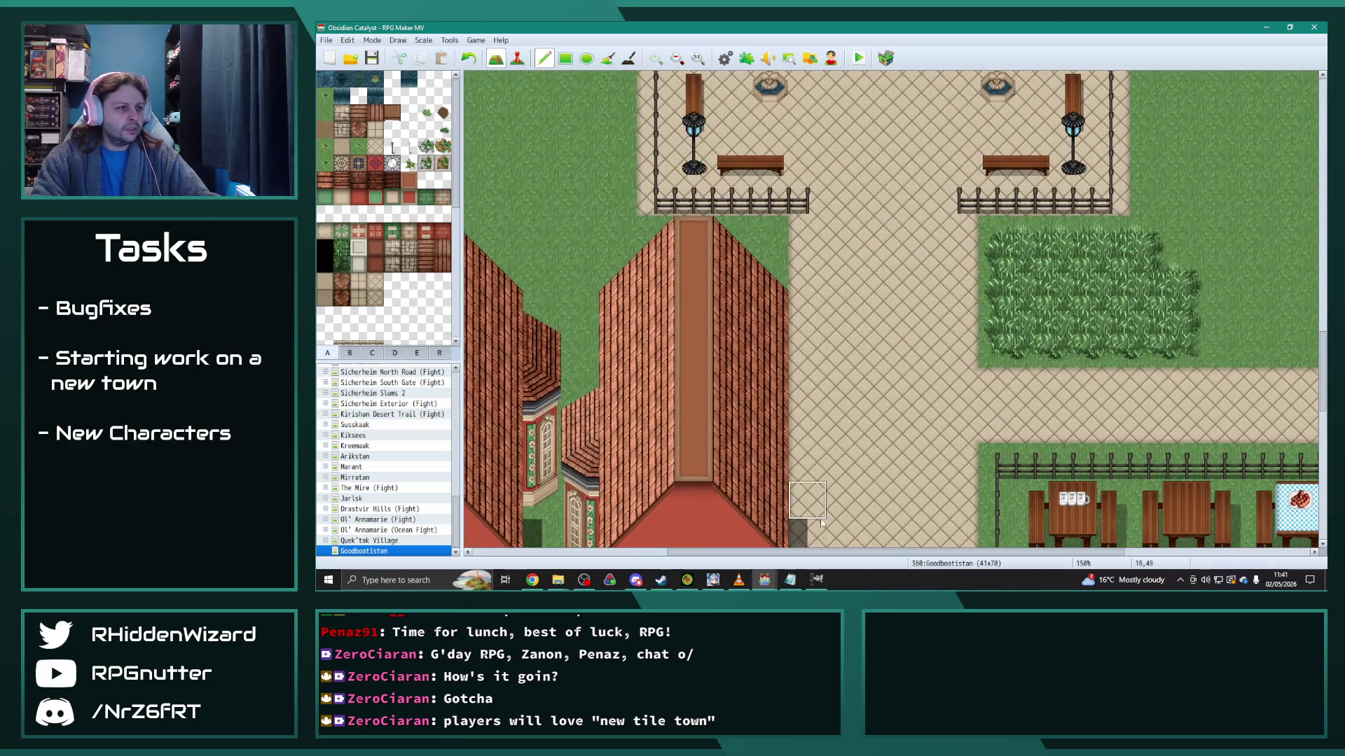
pyautogui.hscroll(-3, 1128, 306)
pyautogui.scroll(1, 1128, 305)
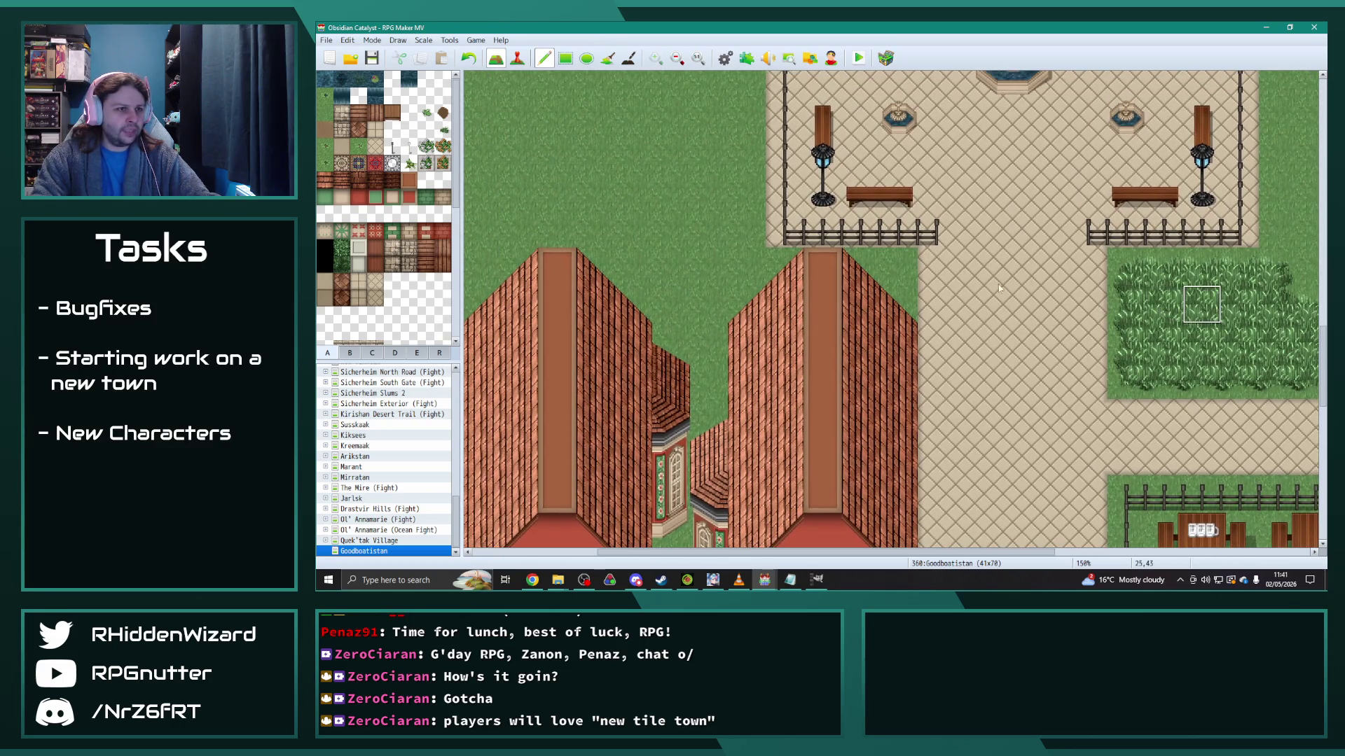
pyautogui.moveTo(853, 267)
pyautogui.mouseDown()
pyautogui.moveTo(708, 259)
pyautogui.moveTo(701, 329)
pyautogui.moveTo(704, 263)
pyautogui.moveTo(749, 232)
pyautogui.moveTo(748, 309)
pyautogui.moveTo(671, 246)
pyautogui.moveTo(634, 265)
pyautogui.moveTo(633, 301)
pyautogui.moveTo(634, 264)
pyautogui.moveTo(645, 263)
pyautogui.mouseUp()
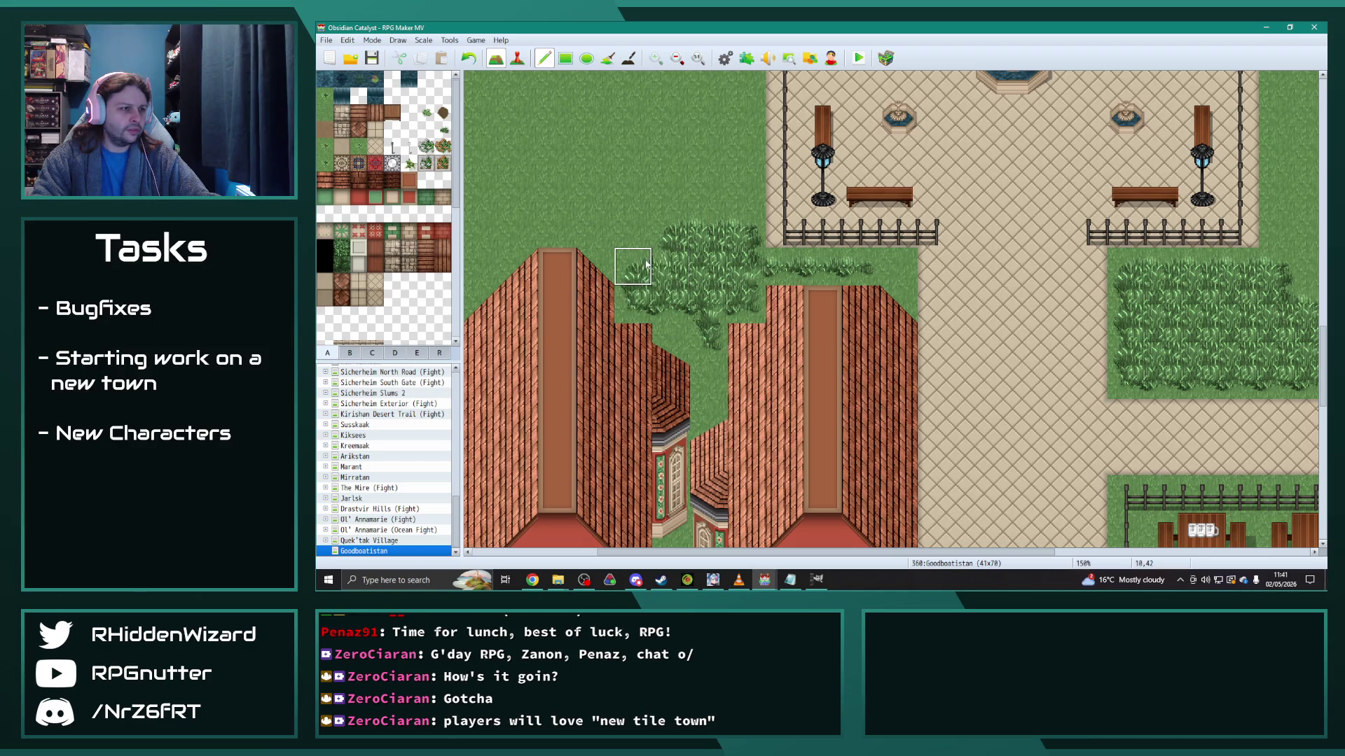
# Step: Rebuild the right house's left and right upper roof slopes with roof tiles
pyautogui.click(349, 352)
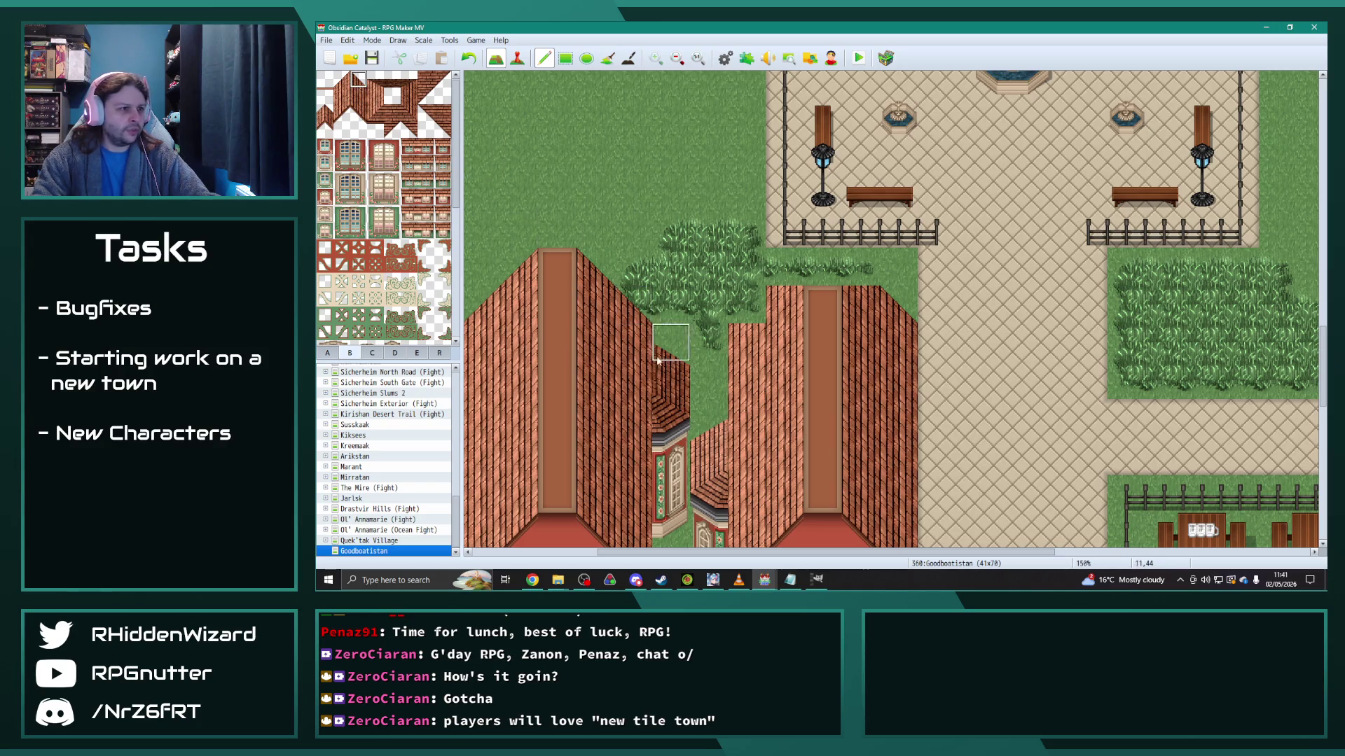
pyautogui.click(341, 79)
pyautogui.click(747, 305)
pyautogui.click(784, 267)
pyautogui.click(358, 80)
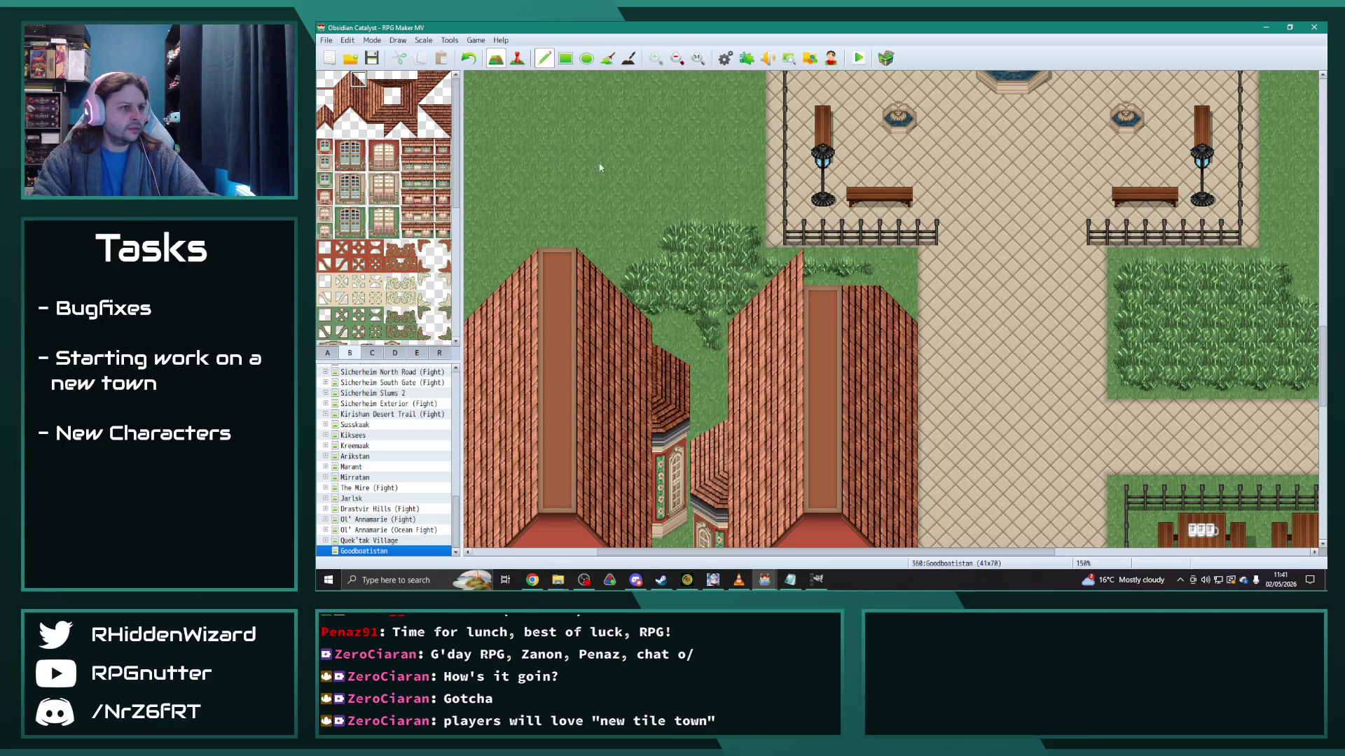
# Step: Finish the right roof slope, then try a brown table above the houses and undo it
pyautogui.click(860, 267)
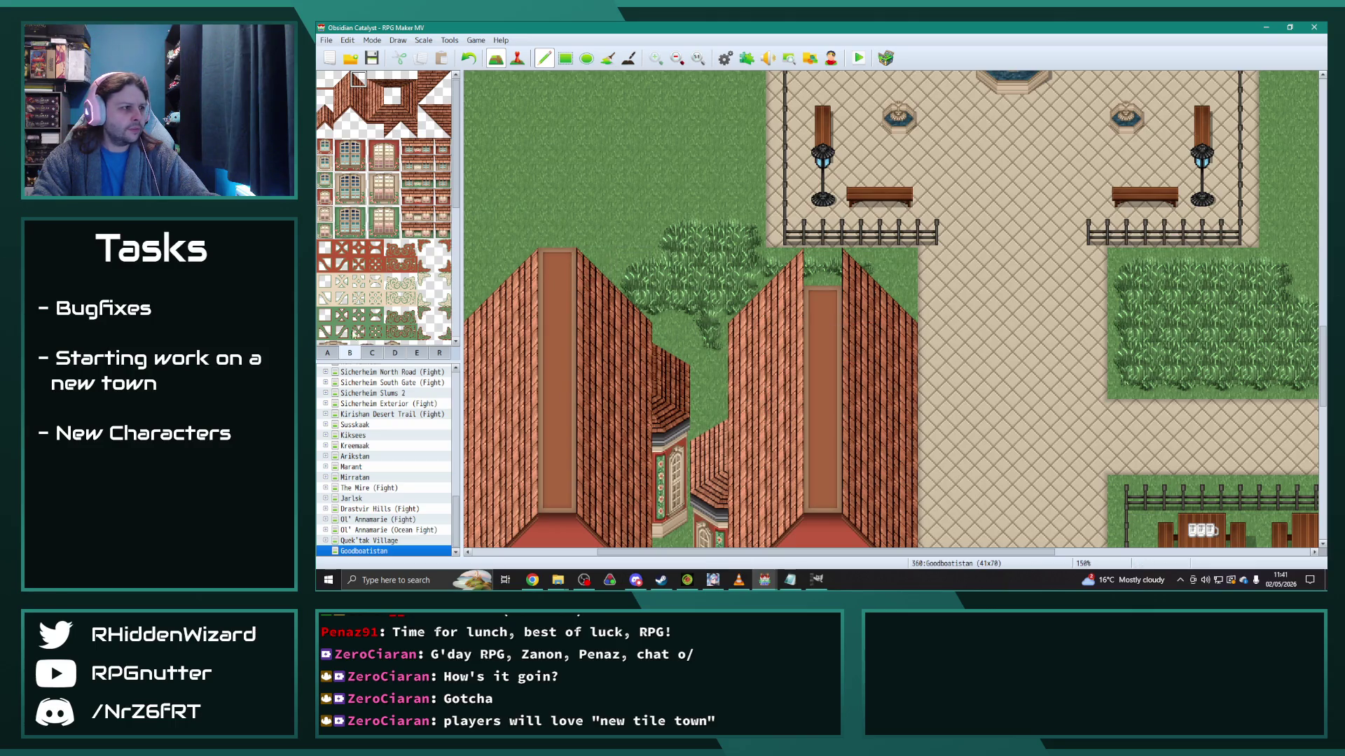
pyautogui.click(327, 354)
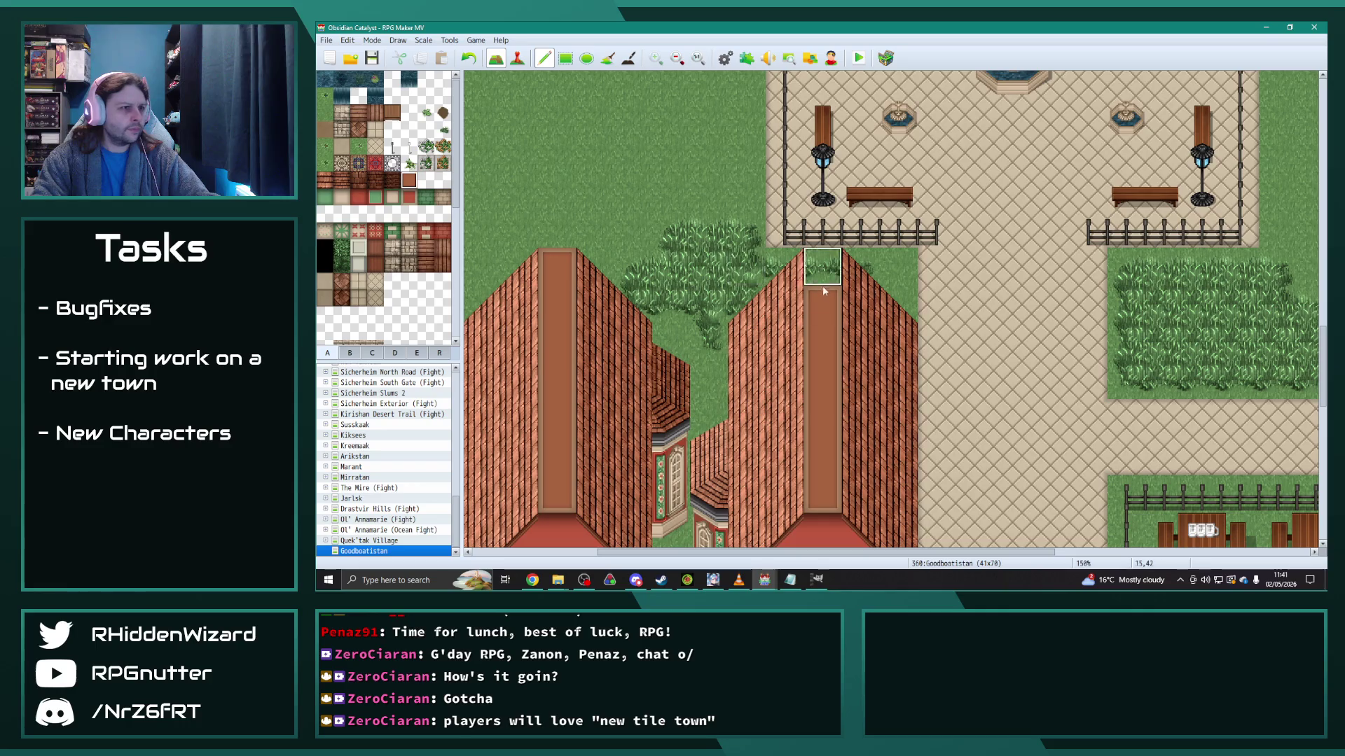
pyautogui.click(392, 112)
pyautogui.click(630, 157)
pyautogui.hotkey('ctrl', 'z')
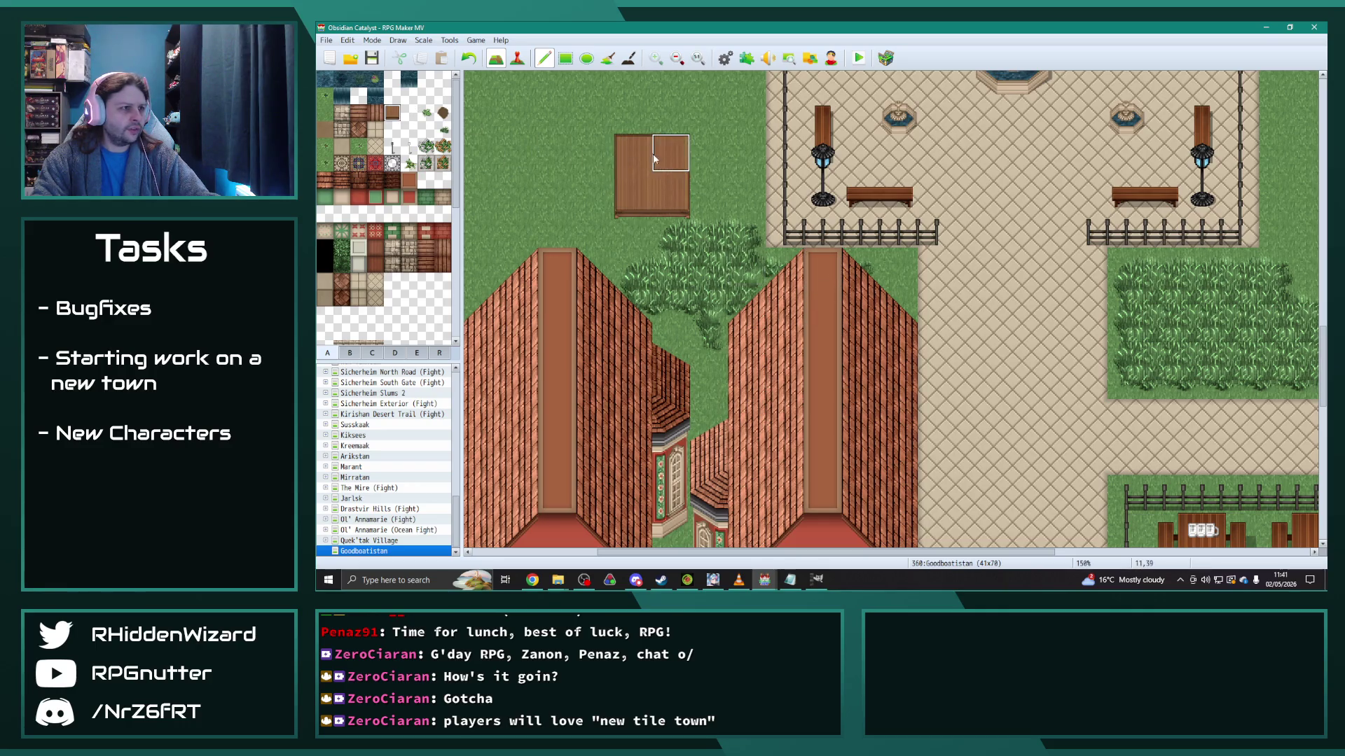
pyautogui.scroll(-3, 638, 302)
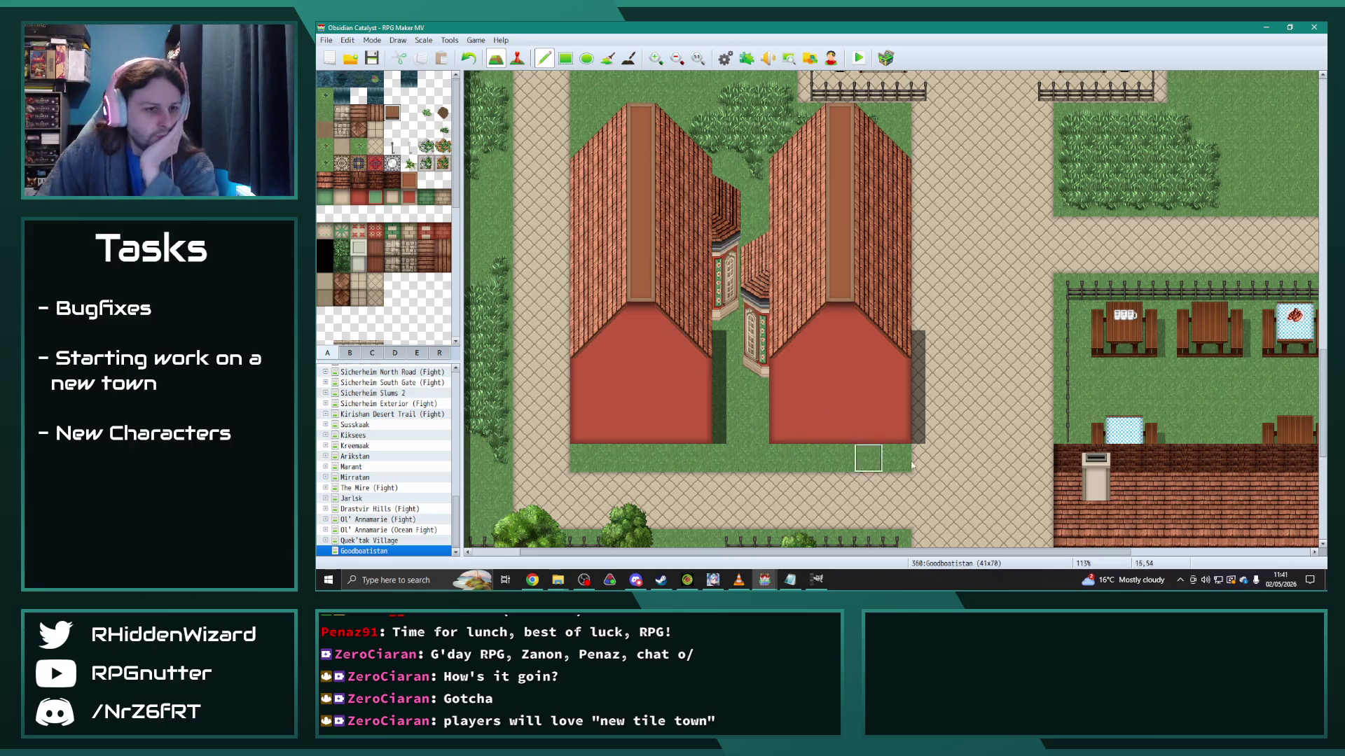
pyautogui.scroll(-5, 876, 448)
pyautogui.hscroll(3, 967, 518)
pyautogui.scroll(-3, 938, 490)
pyautogui.scroll(5, 910, 455)
pyautogui.hscroll(-5, 904, 448)
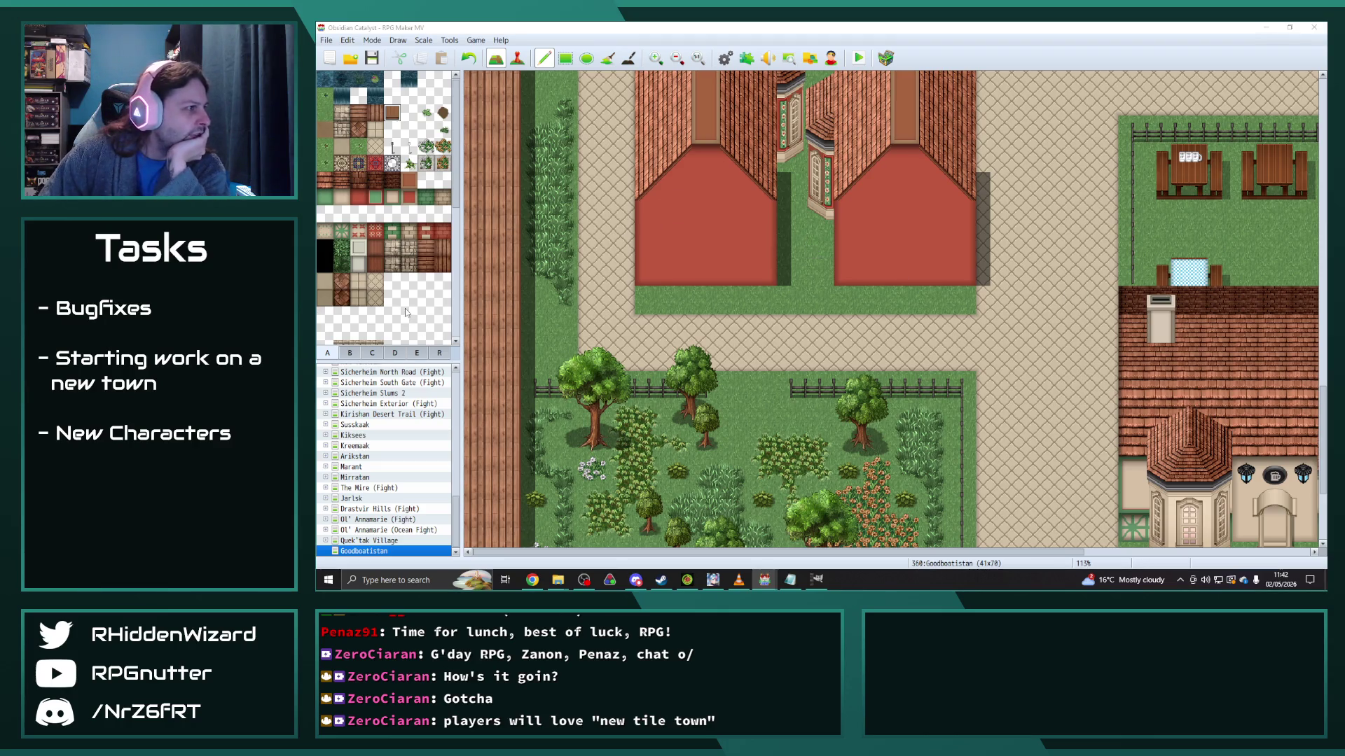
# Step: Place two finial ornaments along each house's roof ridge
pyautogui.click(347, 354)
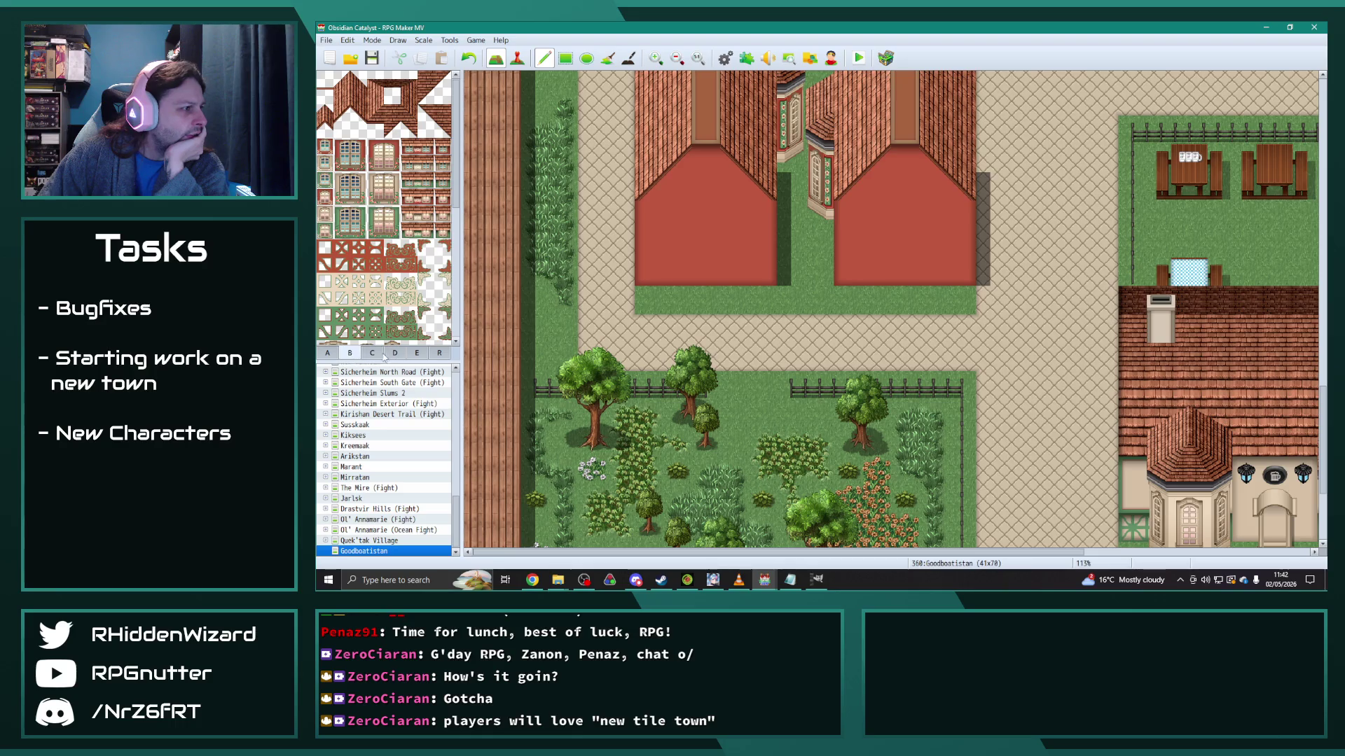
pyautogui.click(373, 354)
pyautogui.moveTo(326, 166); pyautogui.dragTo(325, 147)
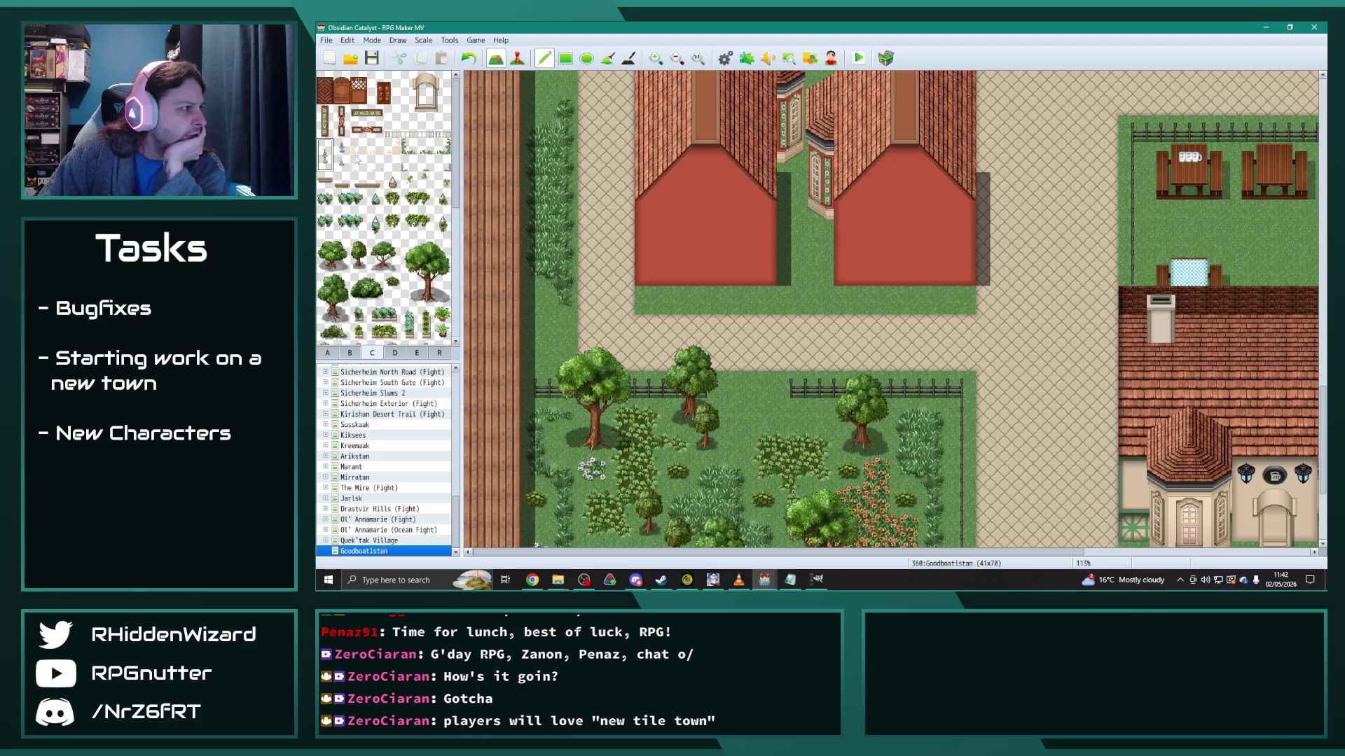
pyautogui.scroll(5, 756, 253)
pyautogui.click(705, 106)
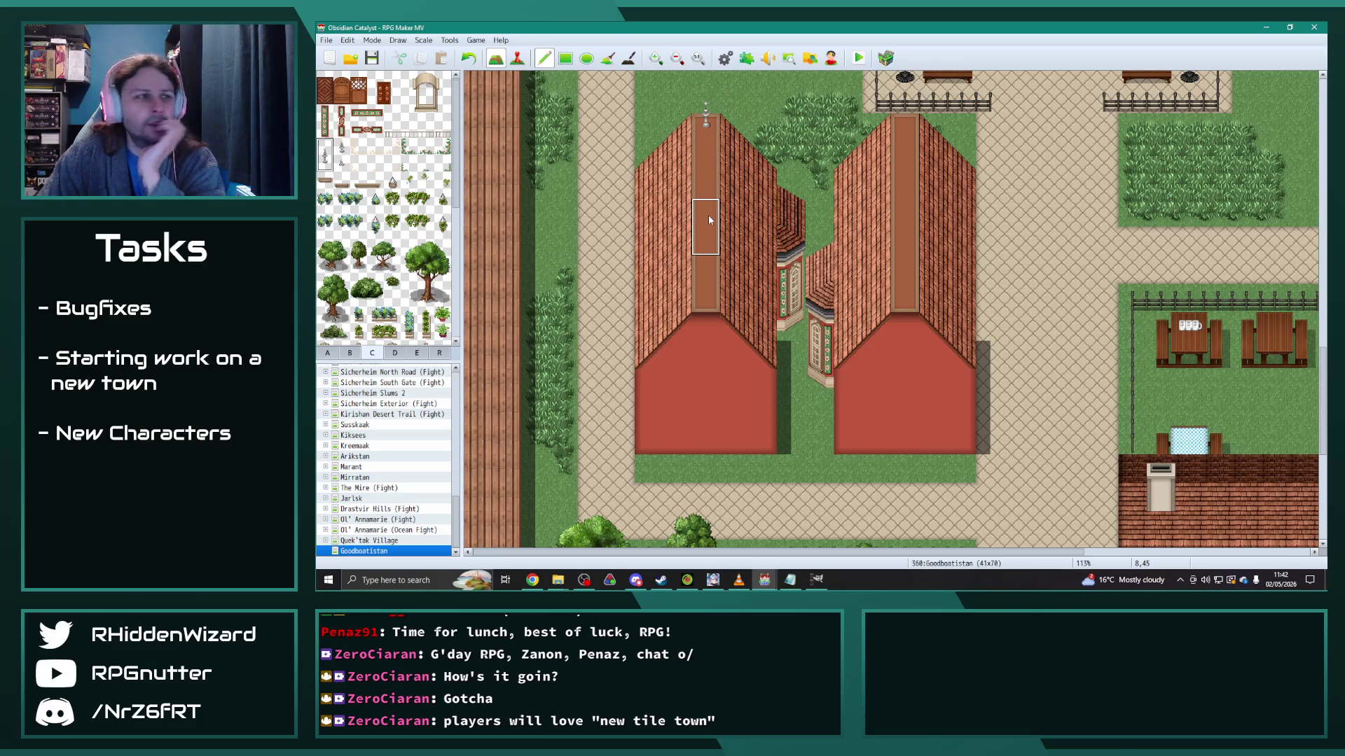
pyautogui.click(707, 273)
pyautogui.click(907, 231)
pyautogui.click(908, 165)
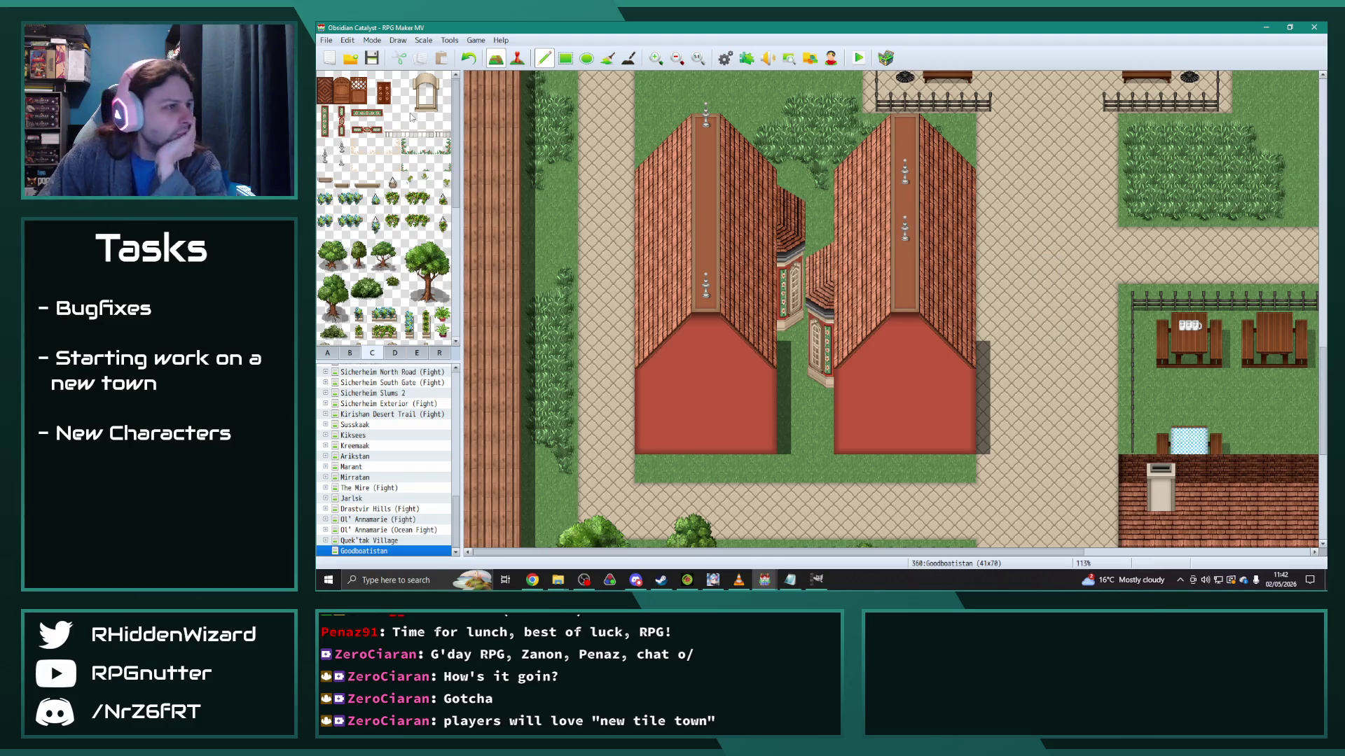
# Step: Flip between the props and building tile pages, ending on the building tiles
pyautogui.click(350, 354)
pyautogui.click(374, 354)
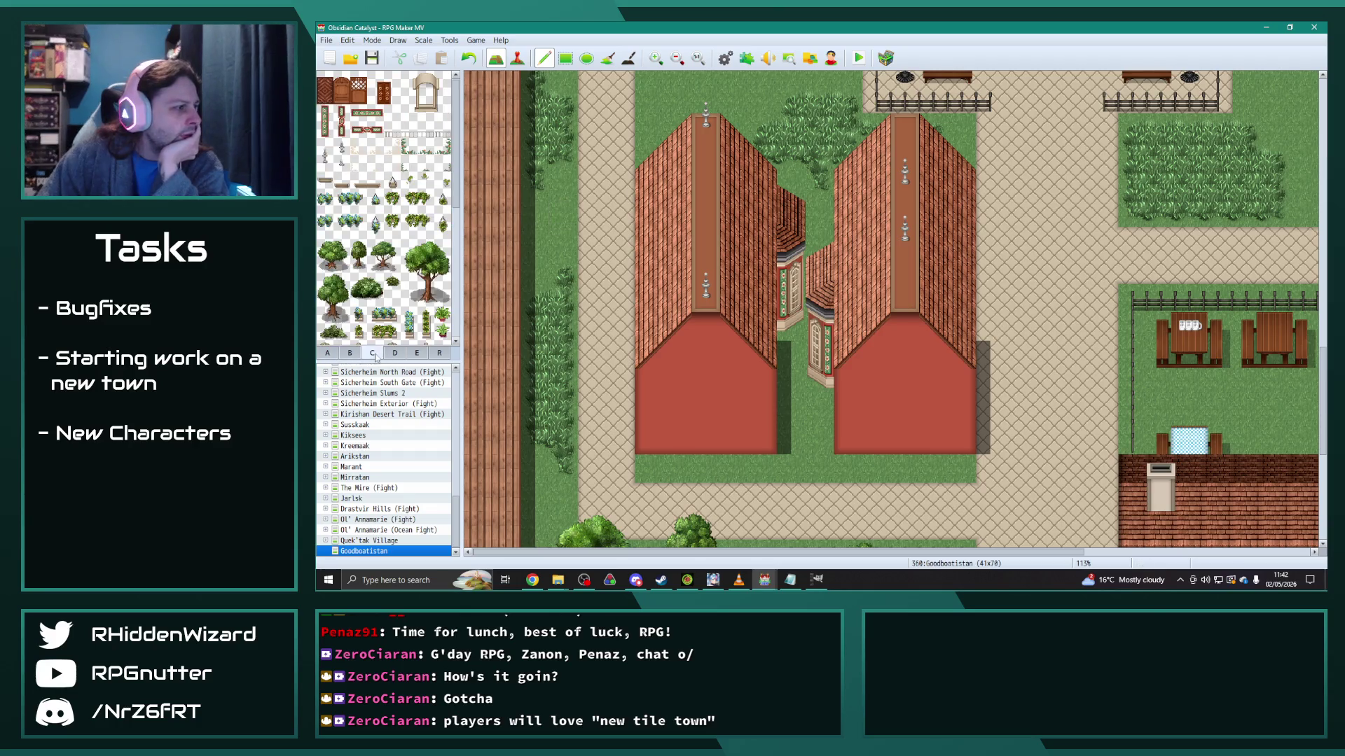
pyautogui.scroll(-2, 384, 210)
pyautogui.scroll(2, 384, 210)
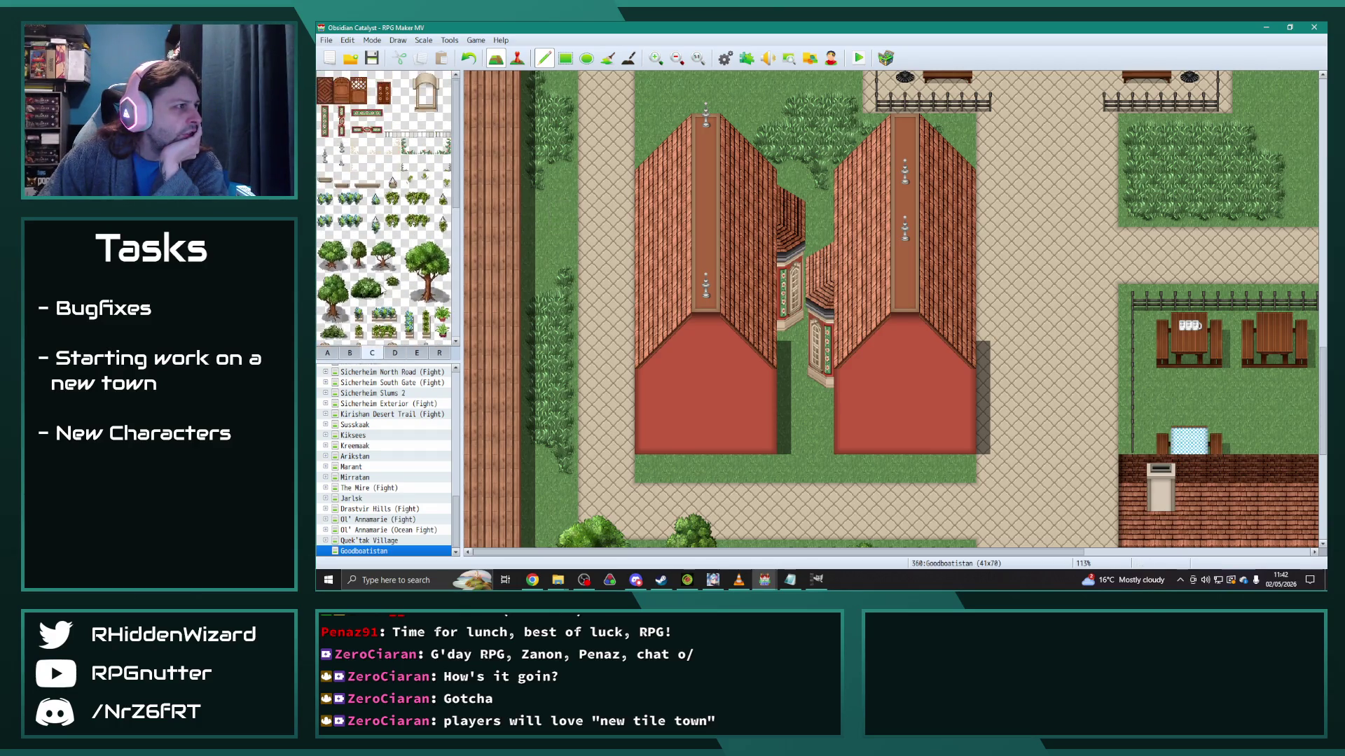
pyautogui.click(350, 353)
# Step: Add a grey roof detail tile and a two-tile chimney to the left house's roof
pyautogui.scroll(-5, 397, 295)
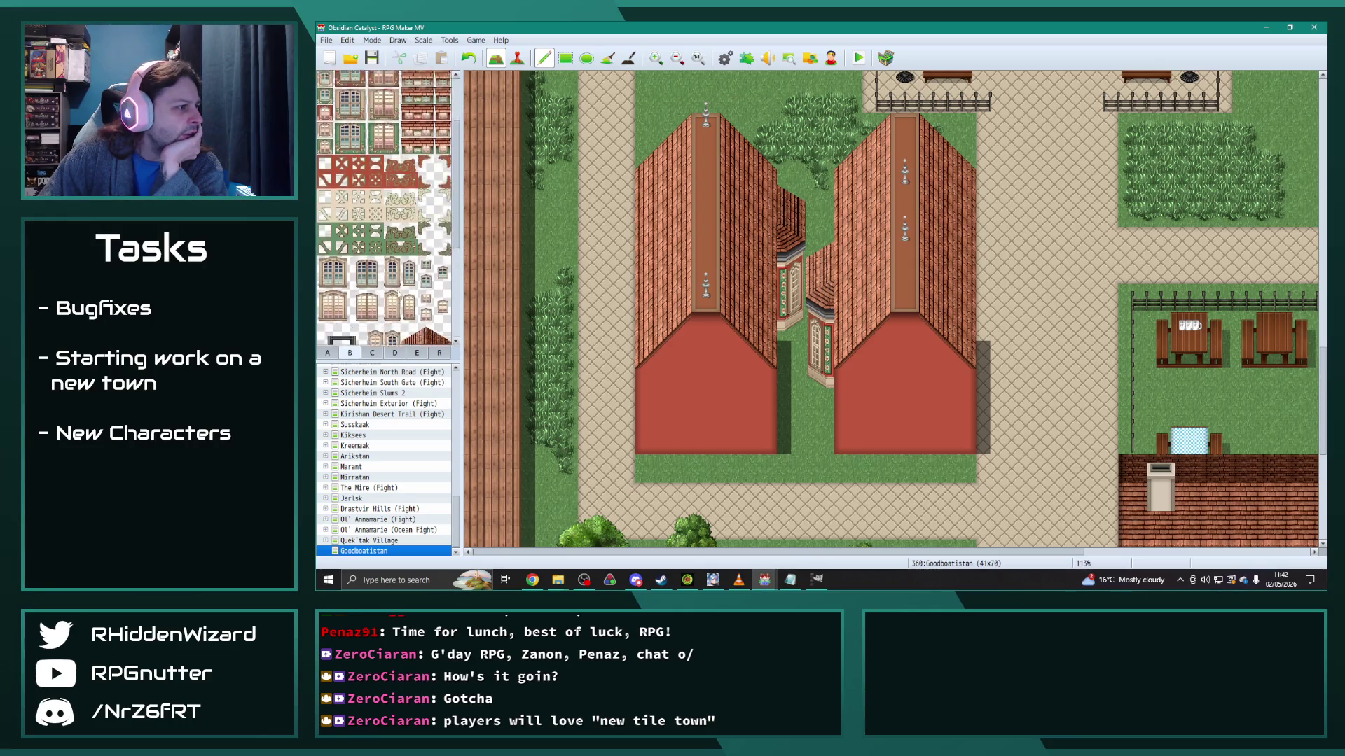
pyautogui.scroll(-1, 397, 295)
pyautogui.click(324, 236)
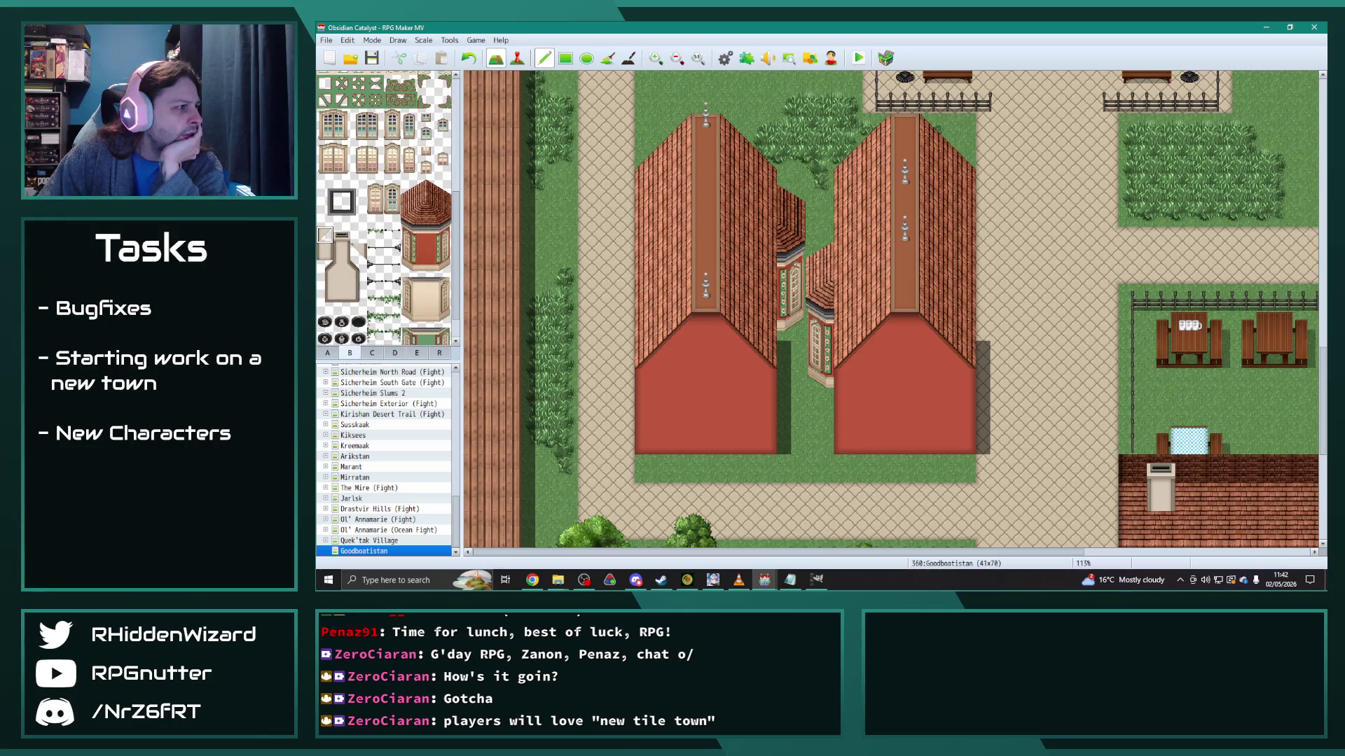
pyautogui.click(669, 241)
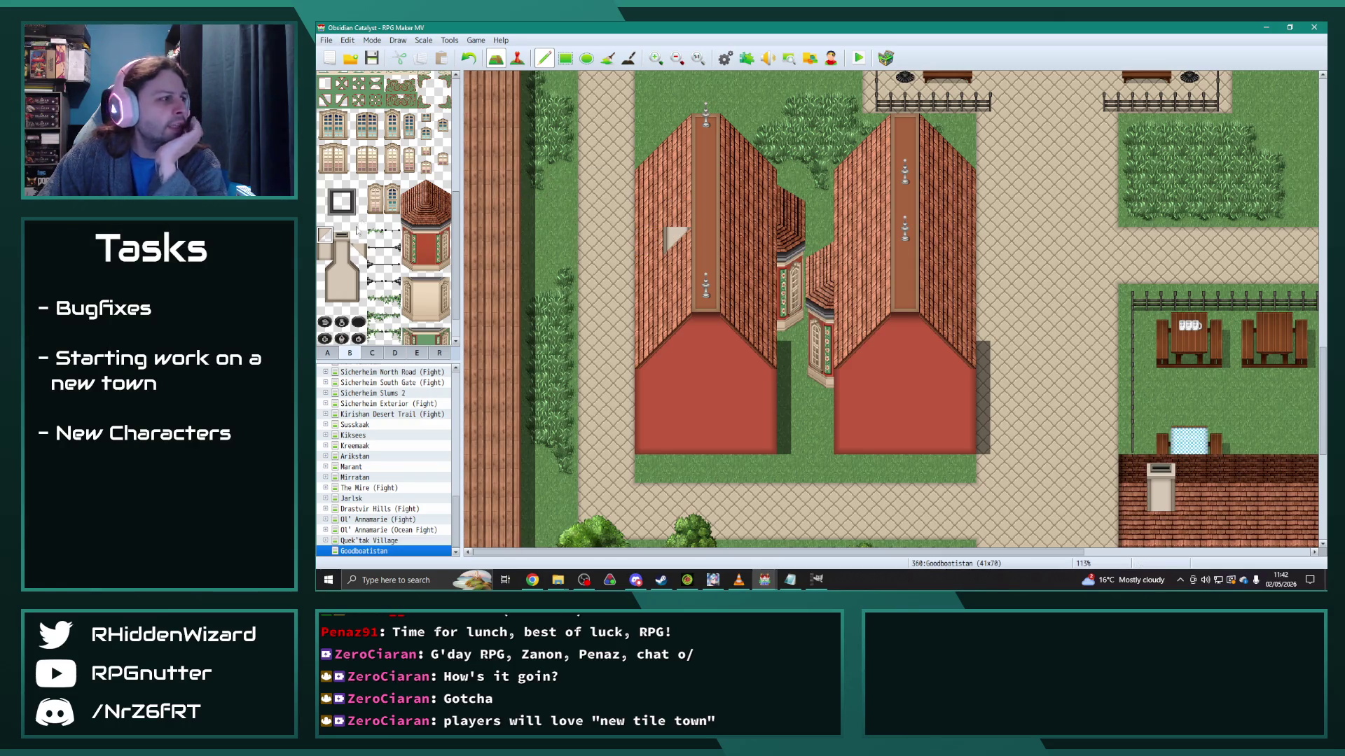
pyautogui.click(341, 245)
pyautogui.click(676, 189)
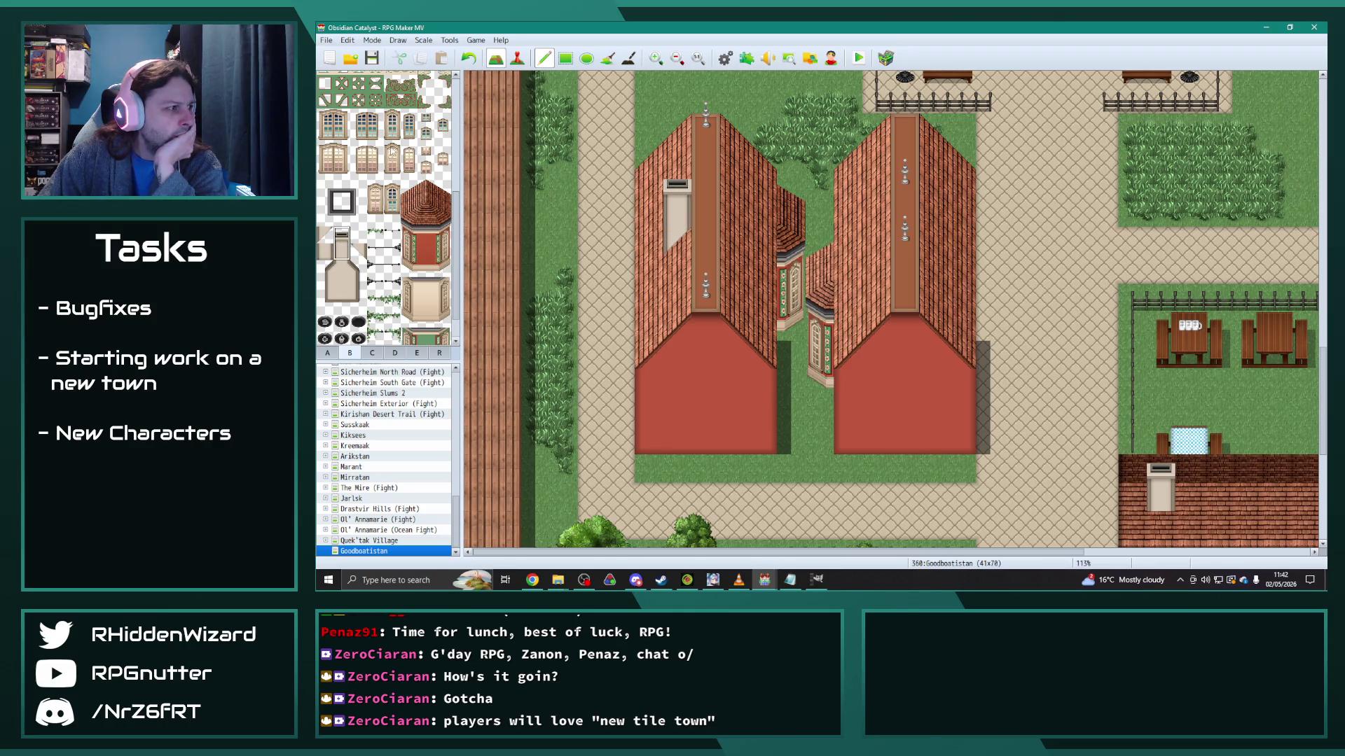
# Step: Add a grey detail tile and a chimney to the right roof, plus an arrow tile
pyautogui.click(358, 252)
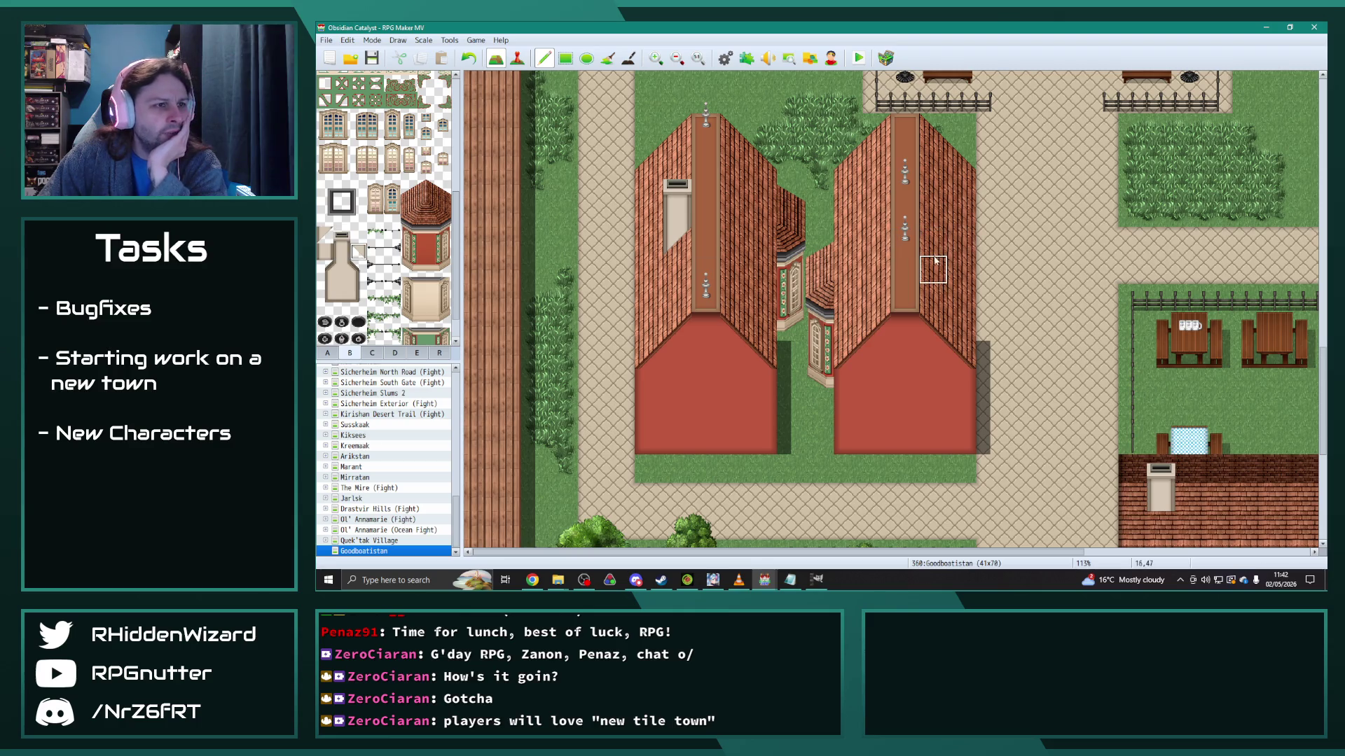
pyautogui.click(961, 297)
pyautogui.hotkey('ctrl', 'z')
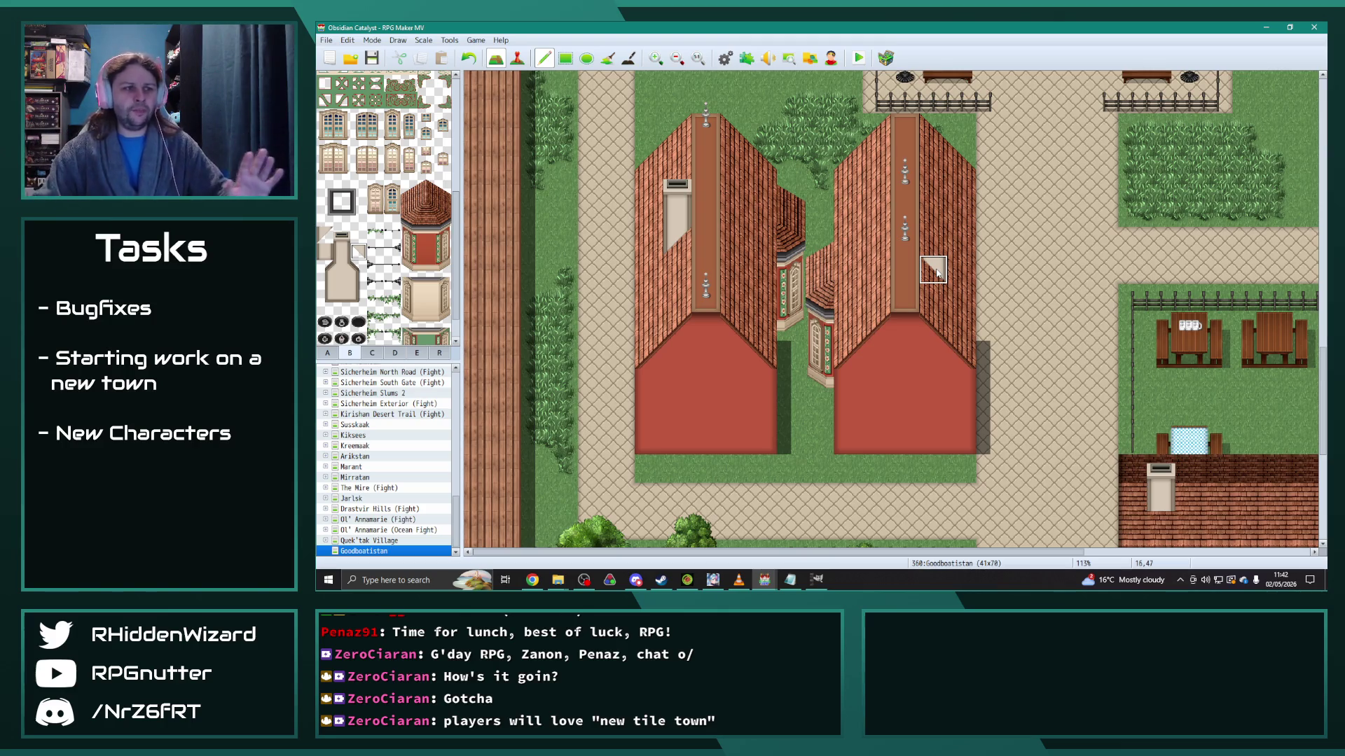
pyautogui.click(936, 273)
pyautogui.moveTo(339, 252); pyautogui.dragTo(341, 235)
pyautogui.click(933, 224)
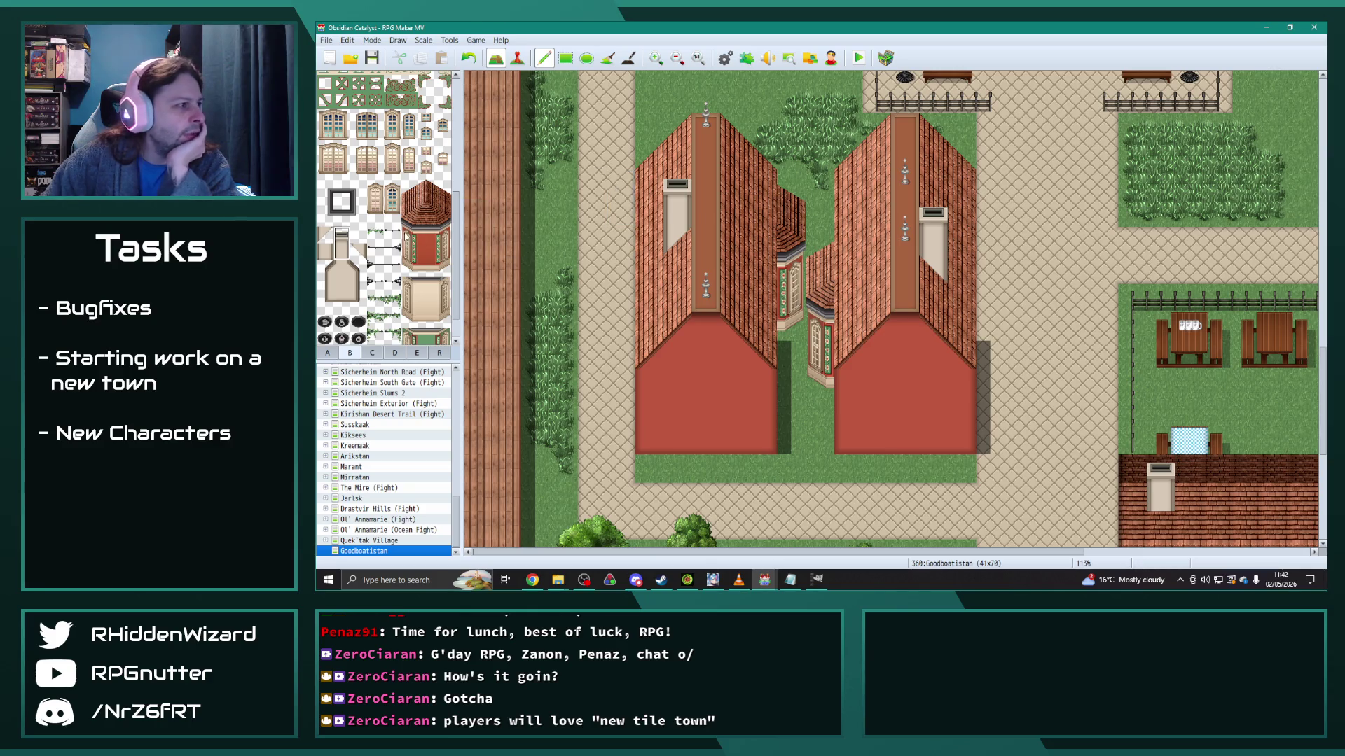
pyautogui.click(391, 252)
pyautogui.click(875, 206)
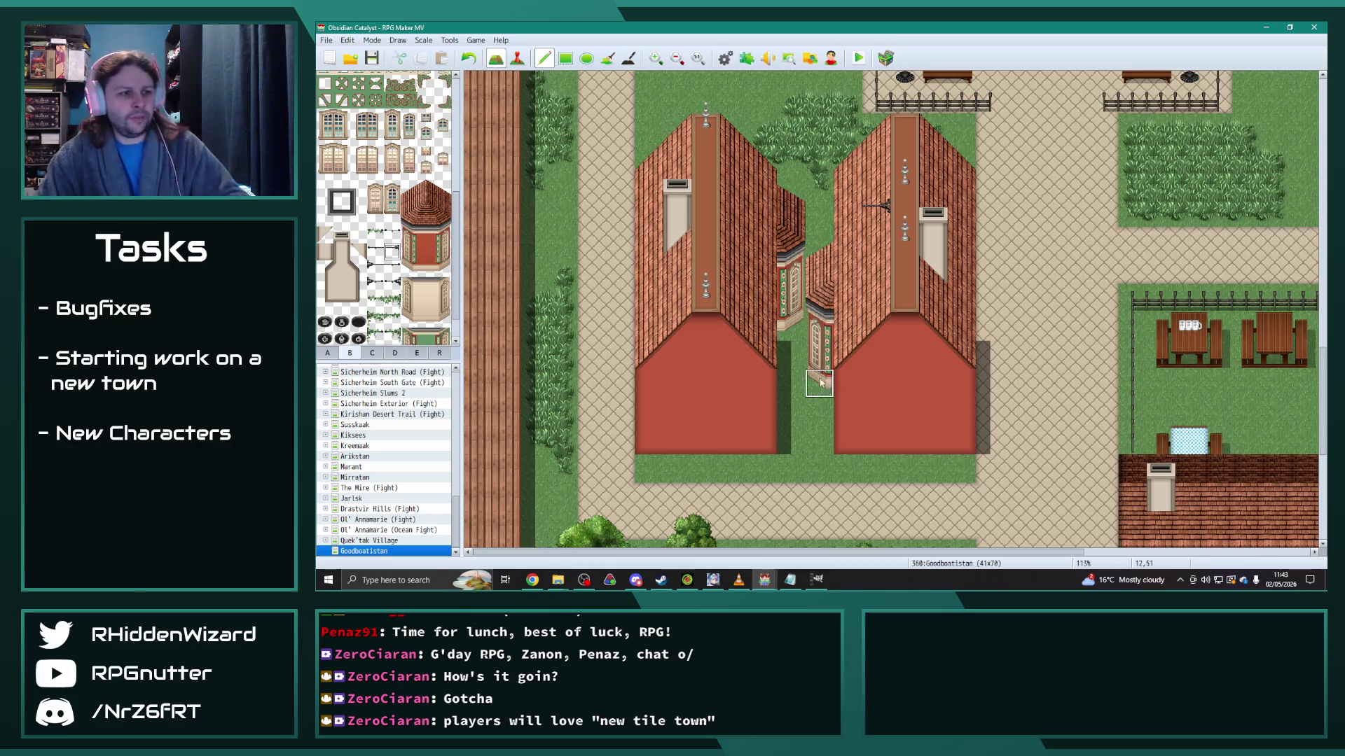
# Step: Undo the arrow tile on the right roof, then pick a building tile and switch to ground tiles
pyautogui.hotkey('ctrl', 'z')
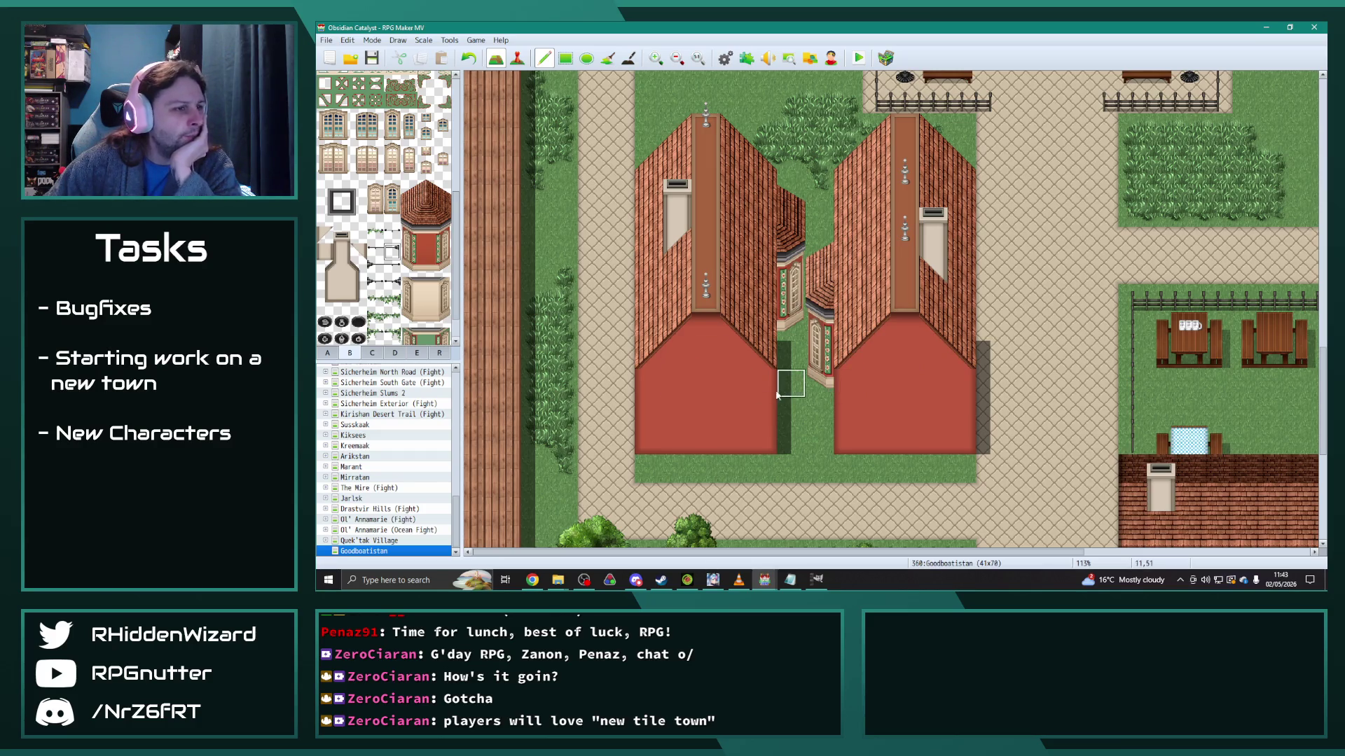
pyautogui.scroll(4, 380, 278)
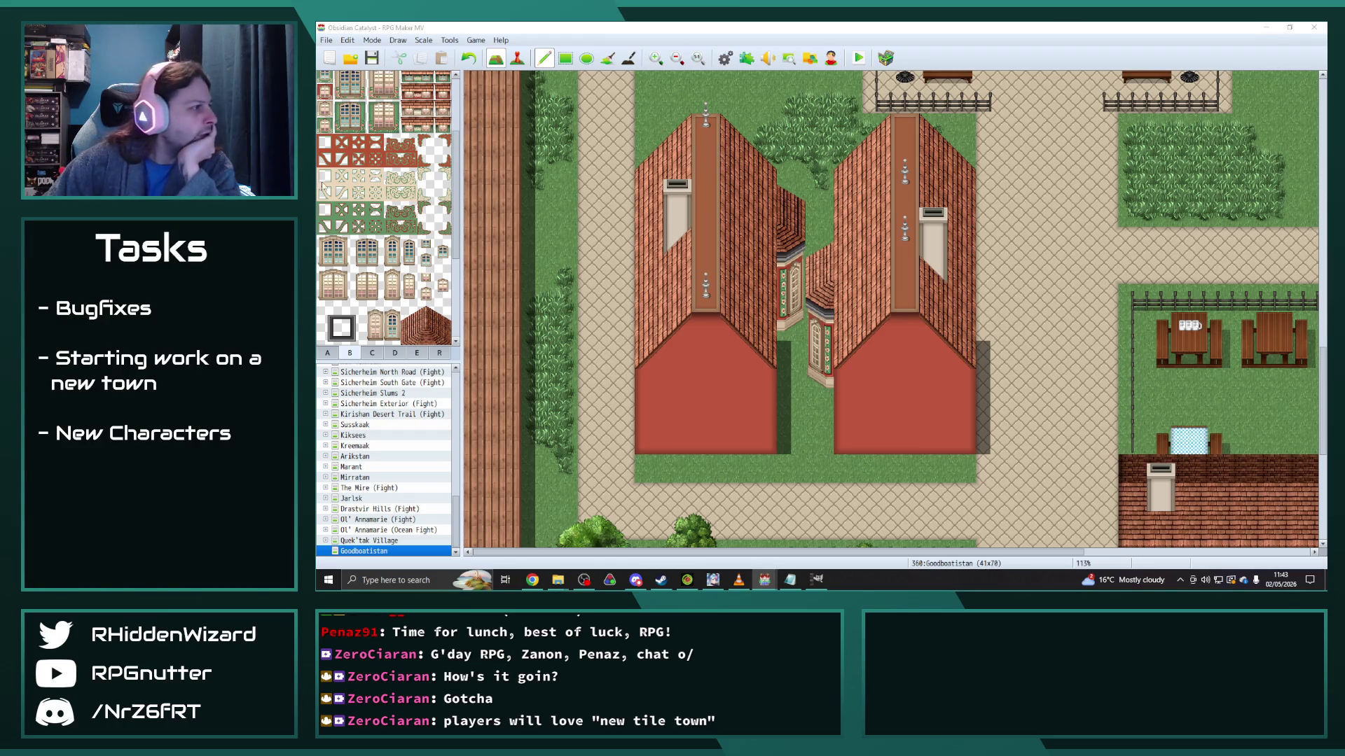
pyautogui.click(343, 198)
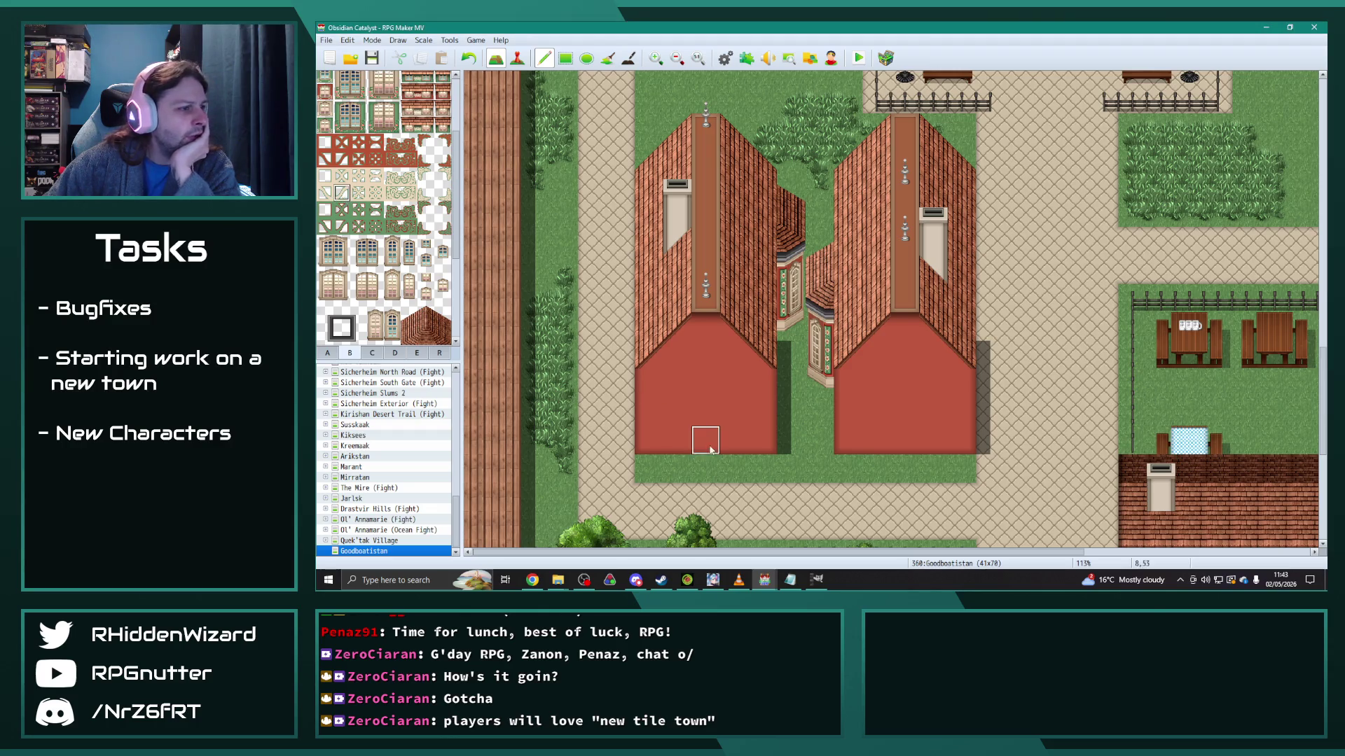
pyautogui.click(335, 354)
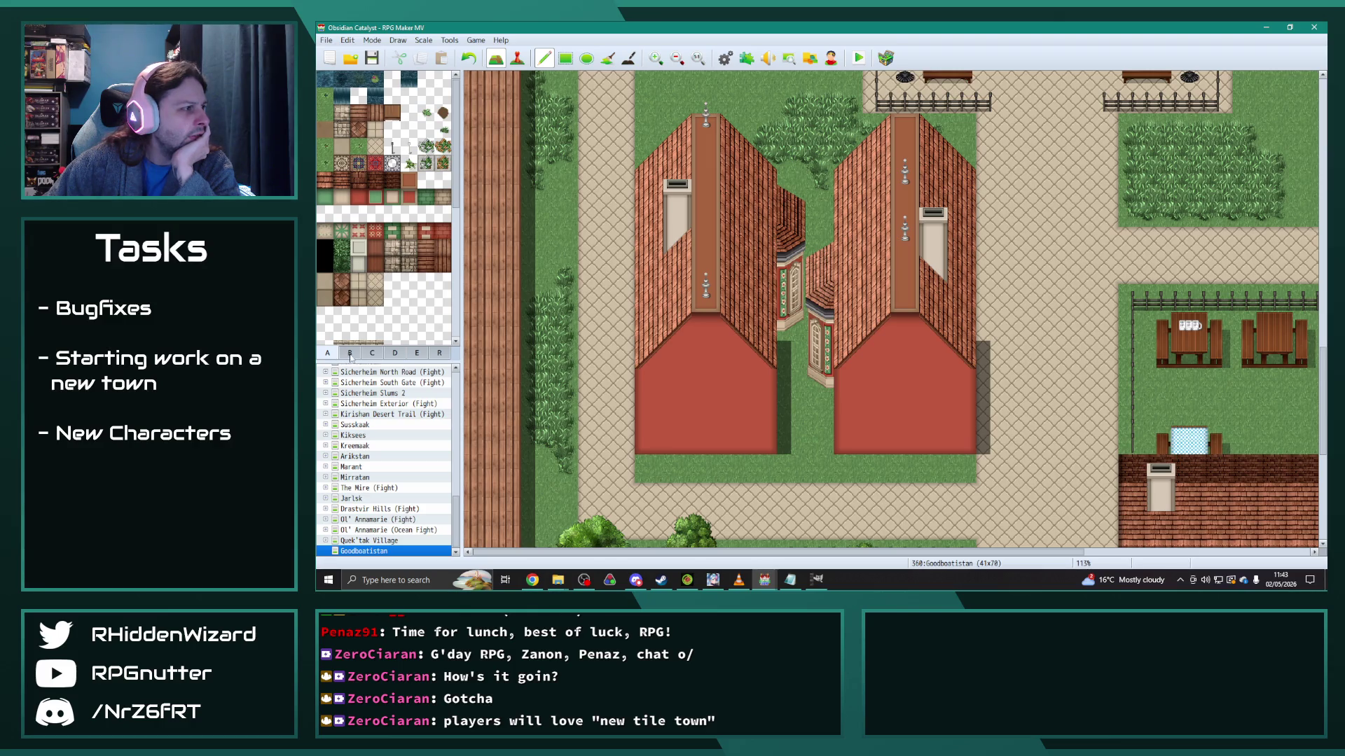
# Step: Paint a doorway patch and beige brick wall on the left house front, then undo the wall
pyautogui.click(426, 231)
pyautogui.moveTo(703, 439)
pyautogui.mouseDown()
pyautogui.moveTo(732, 421)
pyautogui.moveTo(649, 412)
pyautogui.moveTo(677, 440)
pyautogui.moveTo(649, 412)
pyautogui.moveTo(763, 423)
pyautogui.moveTo(662, 438)
pyautogui.moveTo(707, 382)
pyautogui.moveTo(762, 385)
pyautogui.mouseUp()
pyautogui.click(409, 231)
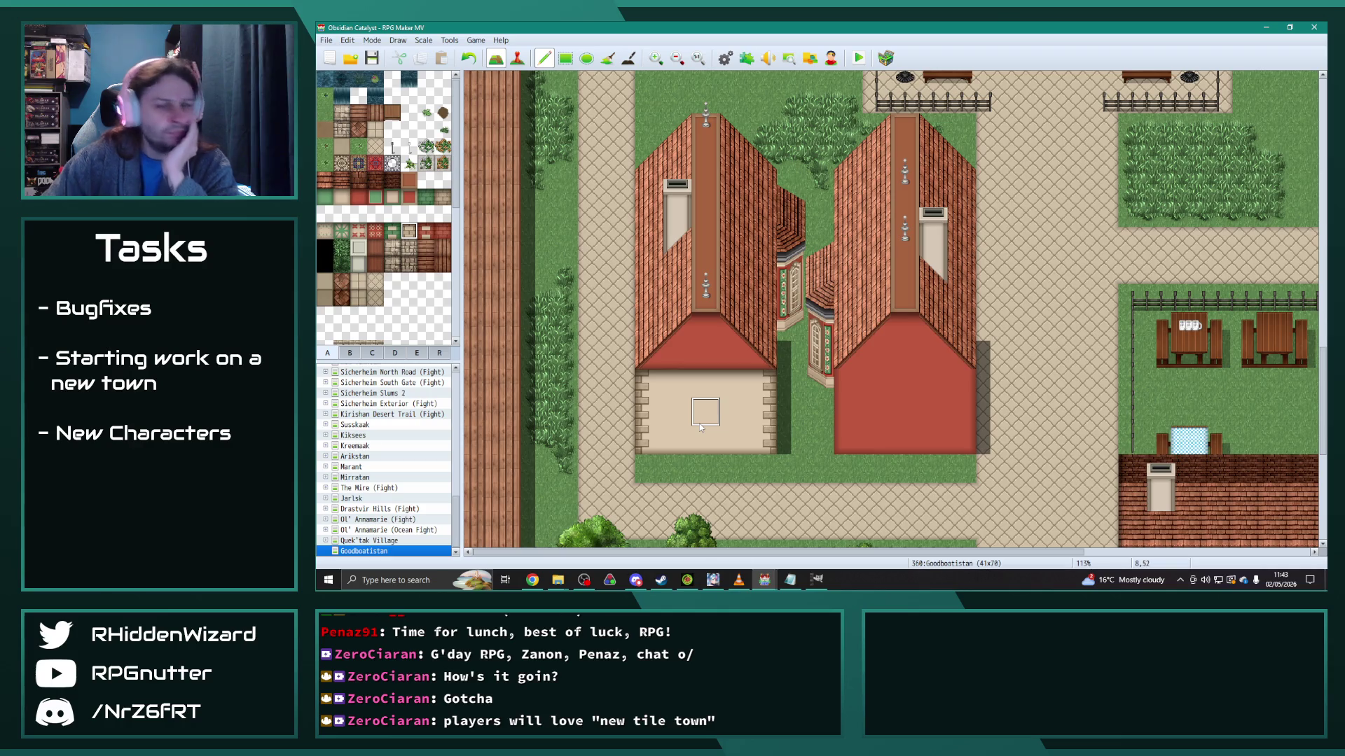
pyautogui.hotkey('ctrl', 'z')
pyautogui.hotkey('ctrl', 'z')
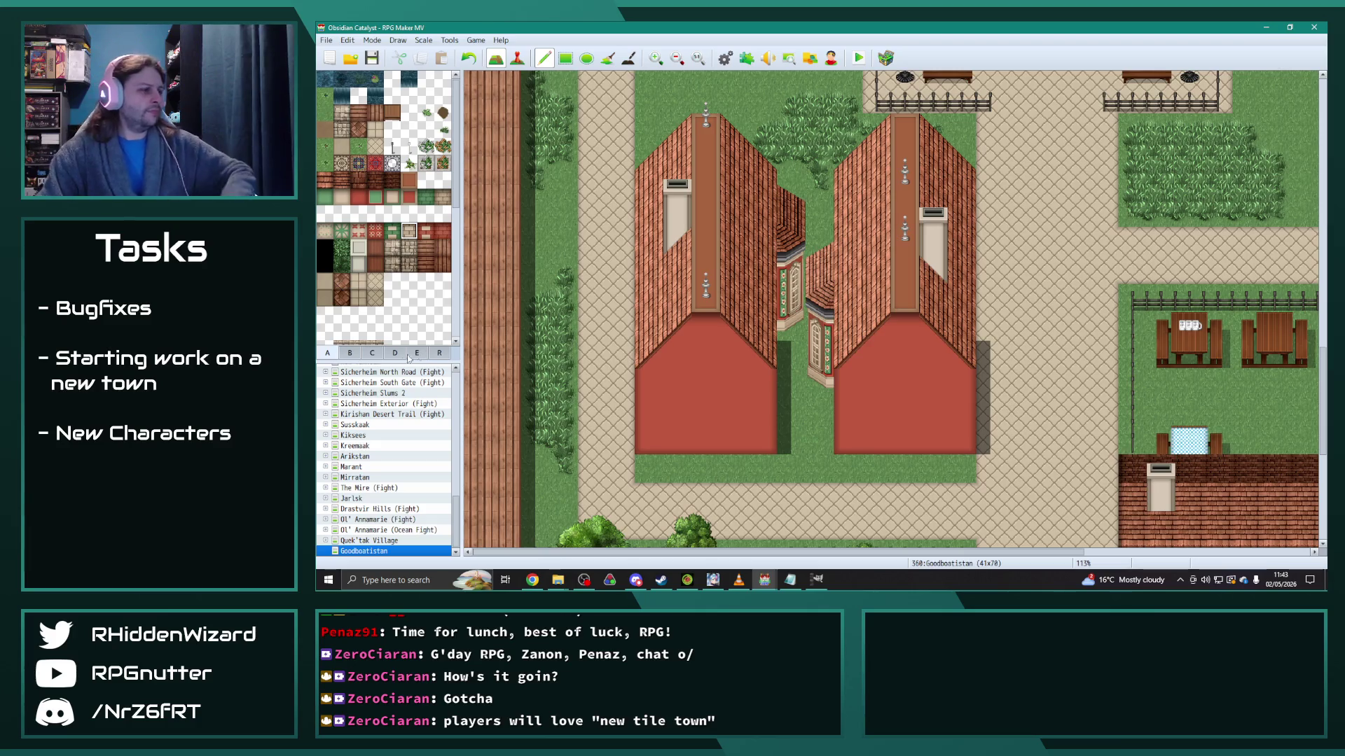
# Step: Add a diagonal corner tile at the left house's bottom right
pyautogui.click(372, 353)
pyautogui.click(348, 353)
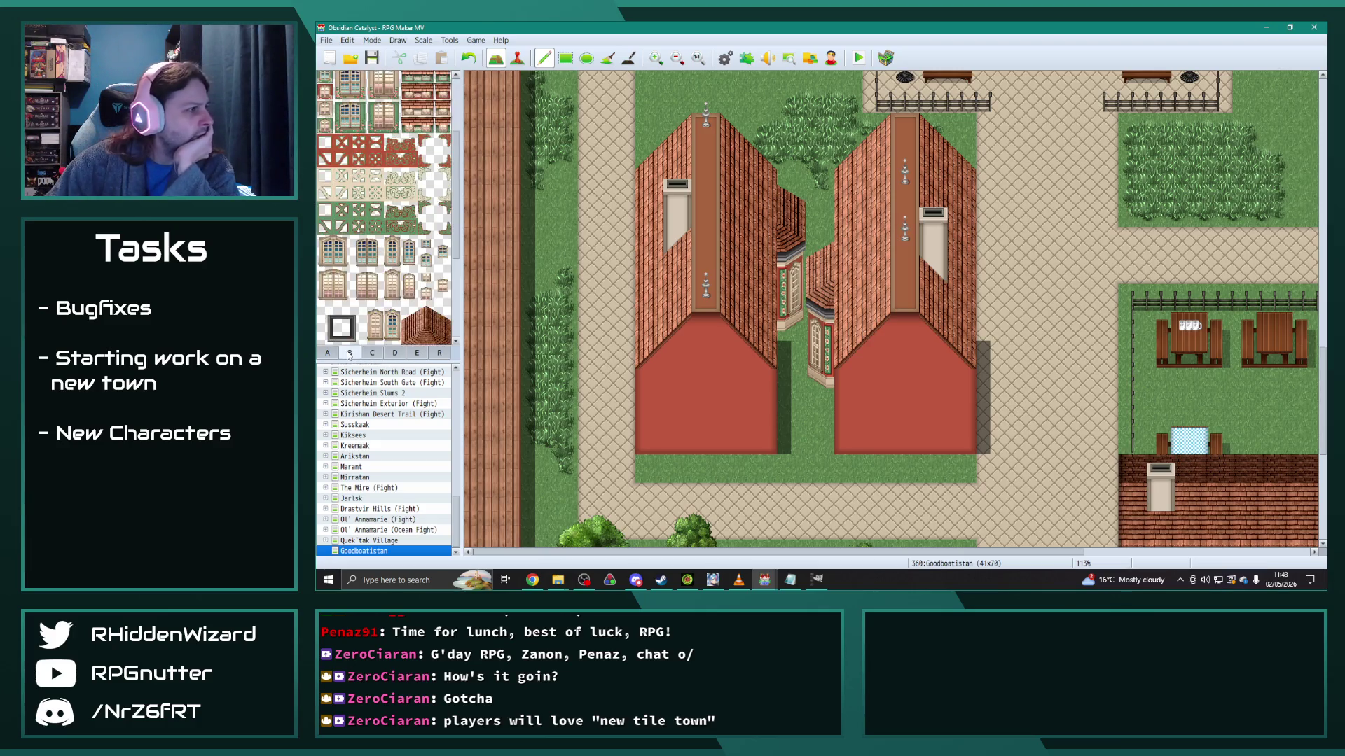
pyautogui.click(341, 193)
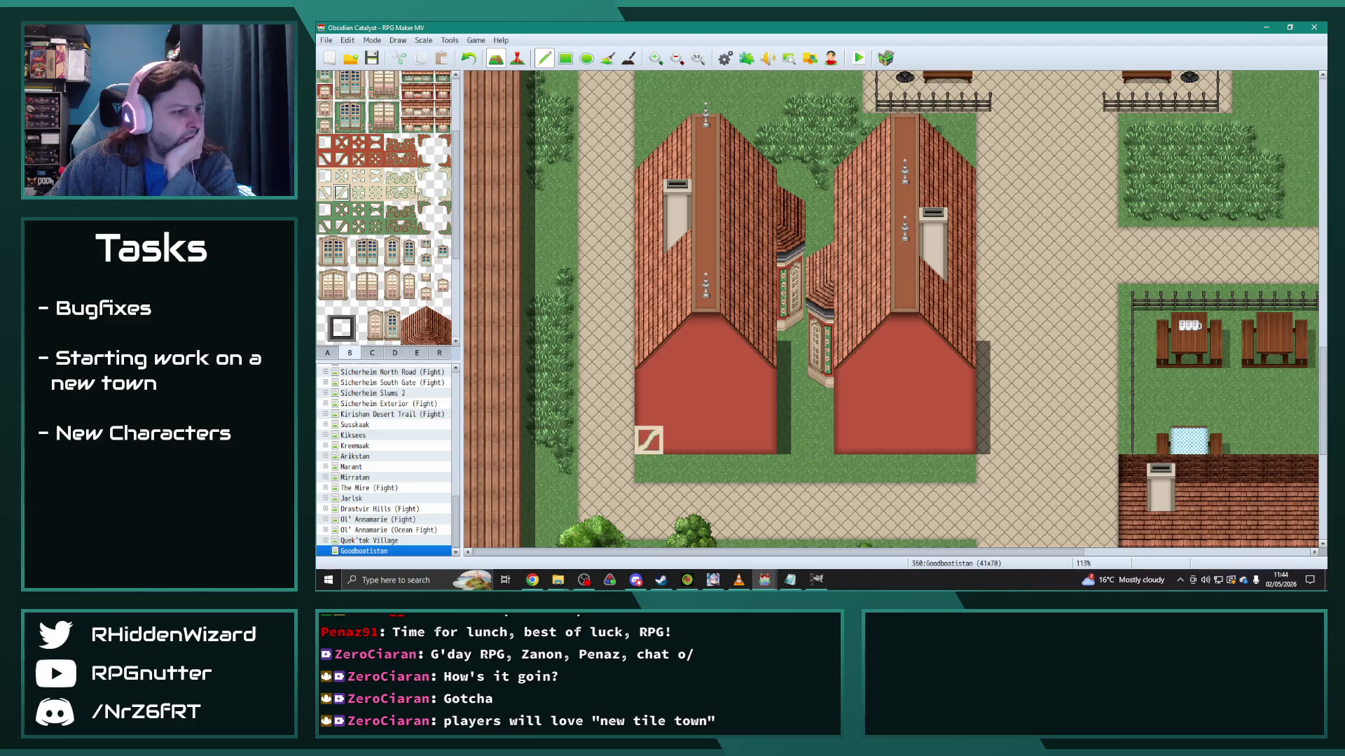
pyautogui.click(325, 193)
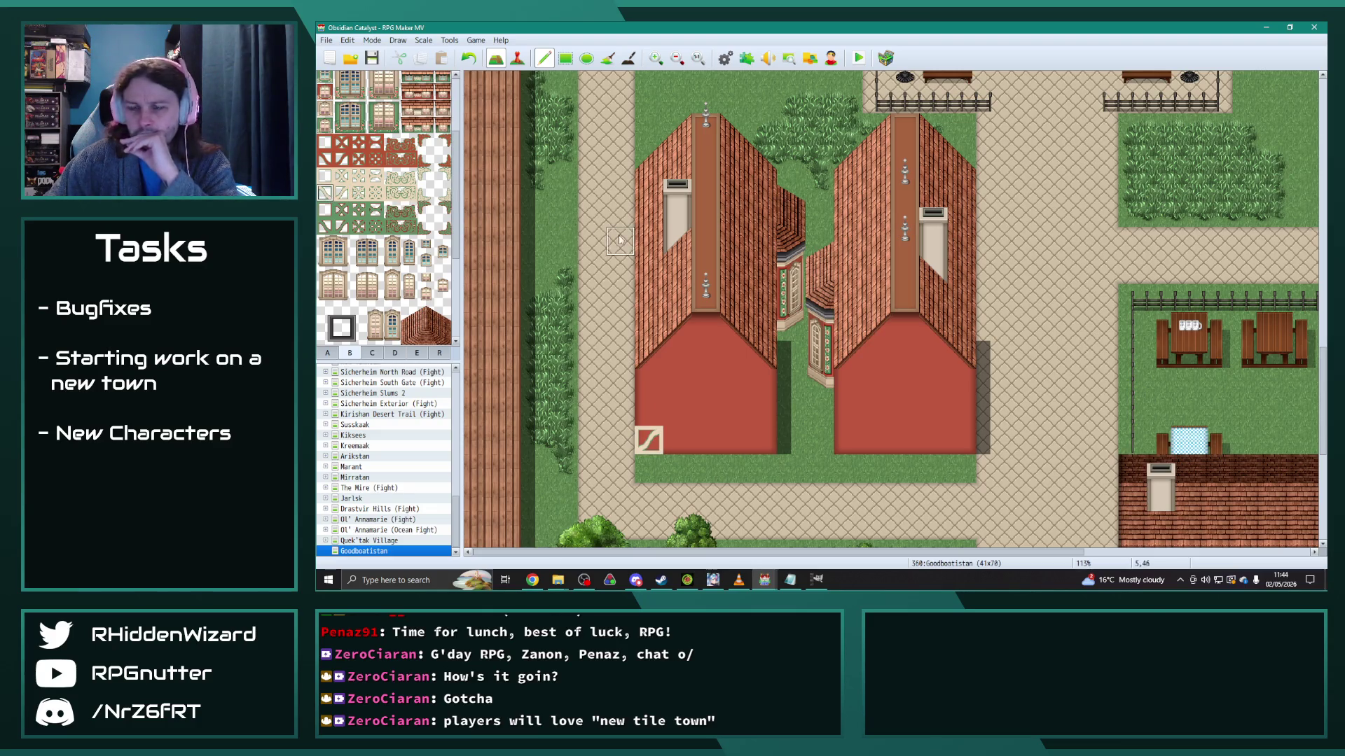
pyautogui.click(763, 440)
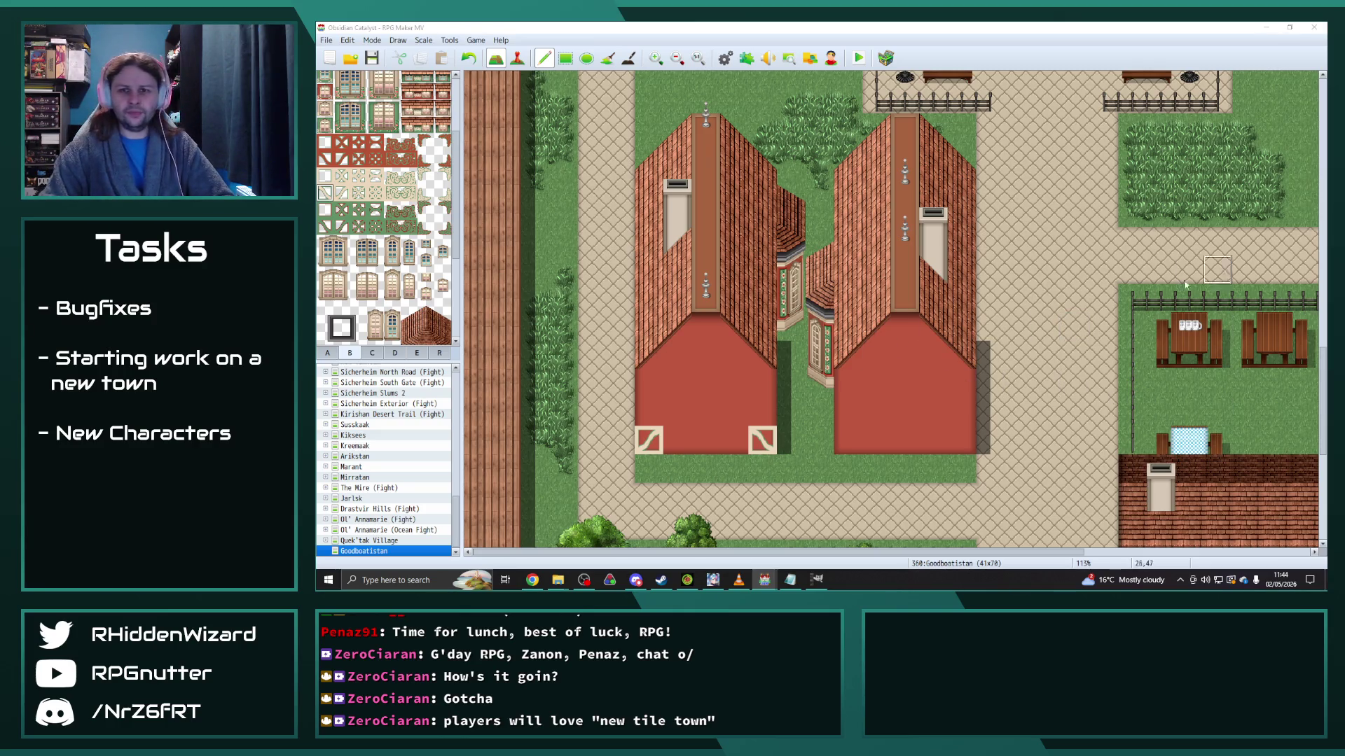
# Step: Remove the diagonal corners, try blank square tiles on the left house, and undo them
pyautogui.click(358, 159)
pyautogui.click(324, 142)
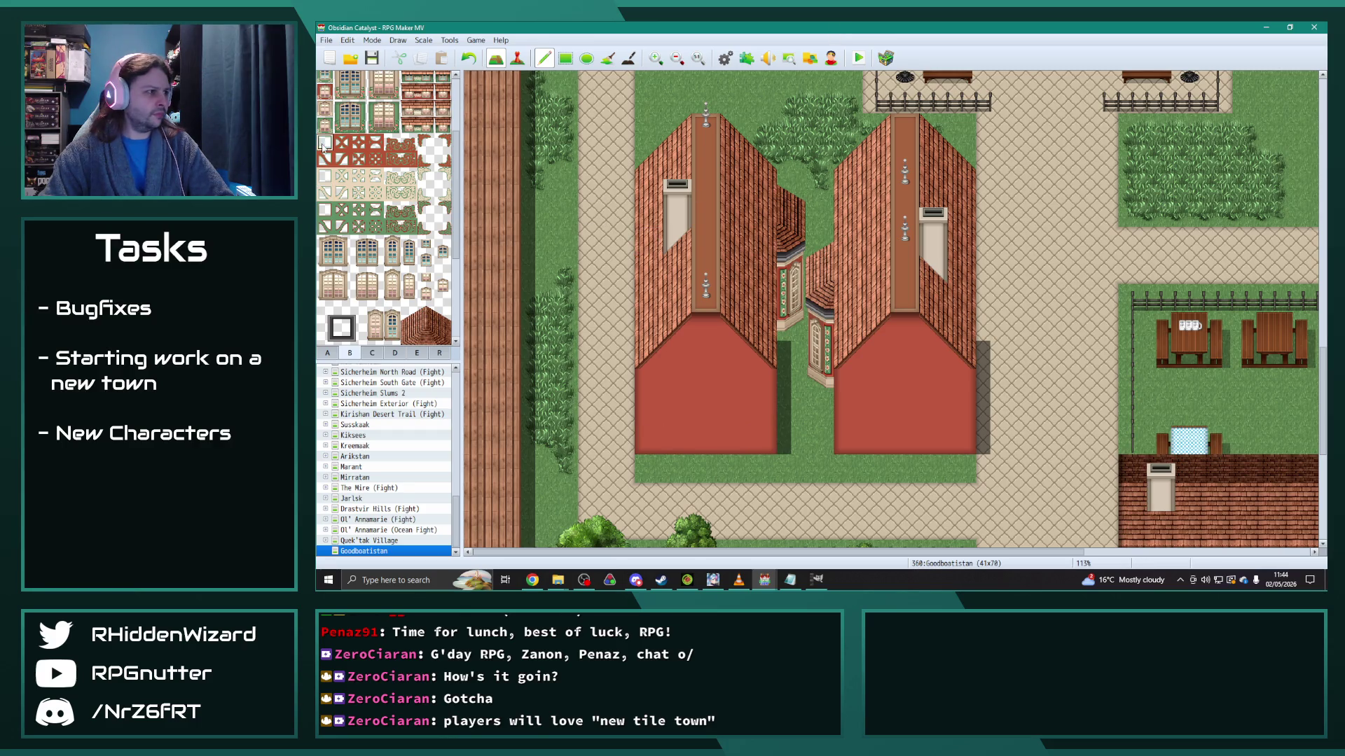
pyautogui.moveTo(649, 440); pyautogui.dragTo(649, 413)
pyautogui.hotkey('ctrl', 'z')
pyautogui.click(327, 353)
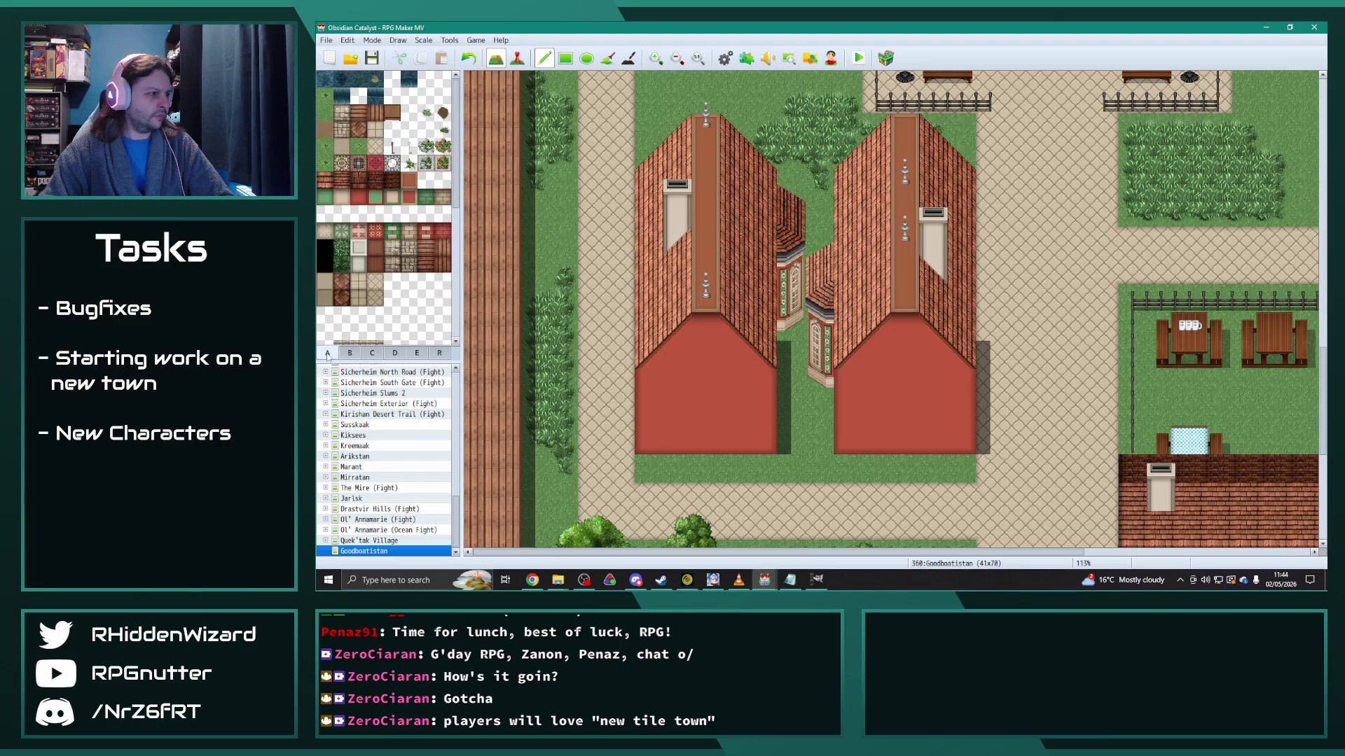
pyautogui.click(409, 197)
pyautogui.moveTo(649, 439); pyautogui.dragTo(649, 384)
pyautogui.moveTo(762, 440); pyautogui.dragTo(767, 391)
pyautogui.moveTo(876, 440)
pyautogui.mouseDown()
pyautogui.moveTo(848, 440)
pyautogui.moveTo(847, 406)
pyautogui.moveTo(903, 382)
pyautogui.moveTo(955, 432)
pyautogui.moveTo(875, 399)
pyautogui.moveTo(933, 437)
pyautogui.mouseUp()
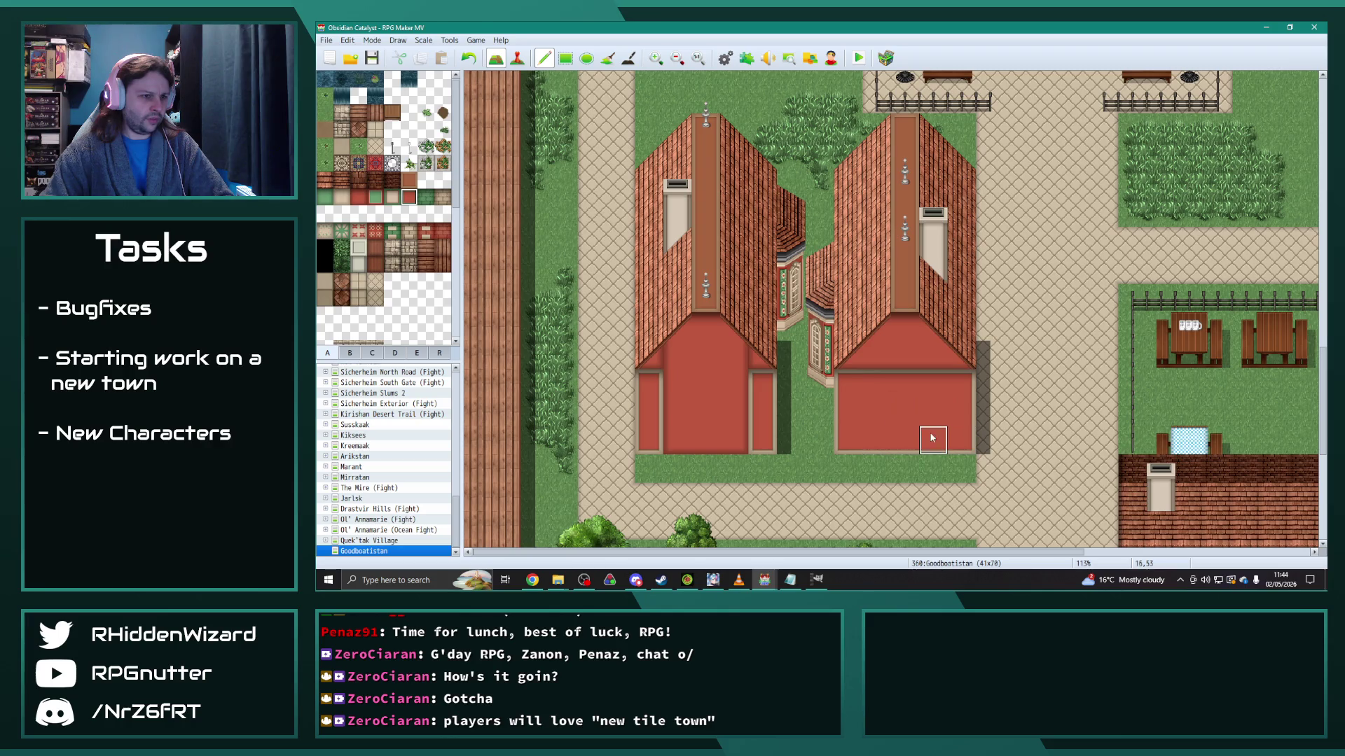
pyautogui.moveTo(691, 402)
pyautogui.mouseDown()
pyautogui.moveTo(763, 407)
pyautogui.moveTo(648, 406)
pyautogui.mouseUp()
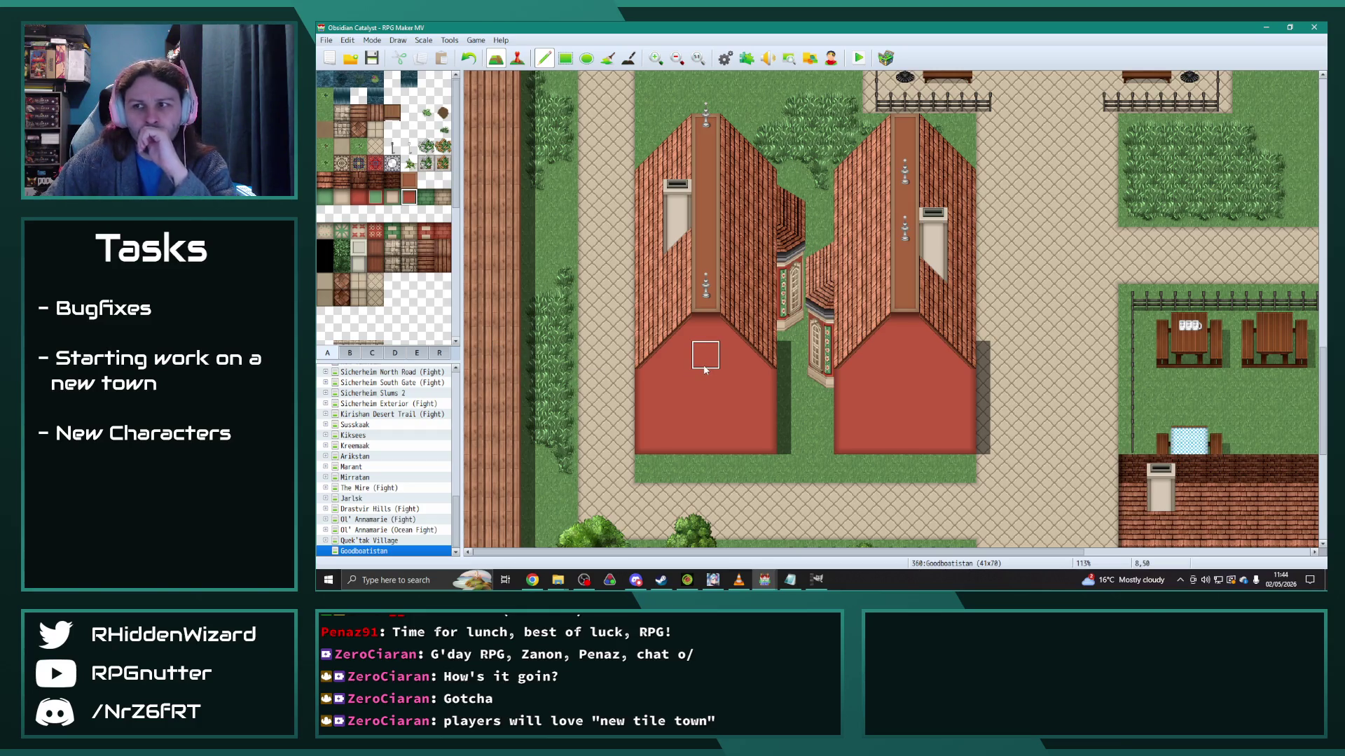
# Step: Bring up the building tiles and select a 2x2 block of window tiles
pyautogui.click(350, 353)
pyautogui.click(373, 353)
pyautogui.click(356, 350)
pyautogui.scroll(5, 369, 200)
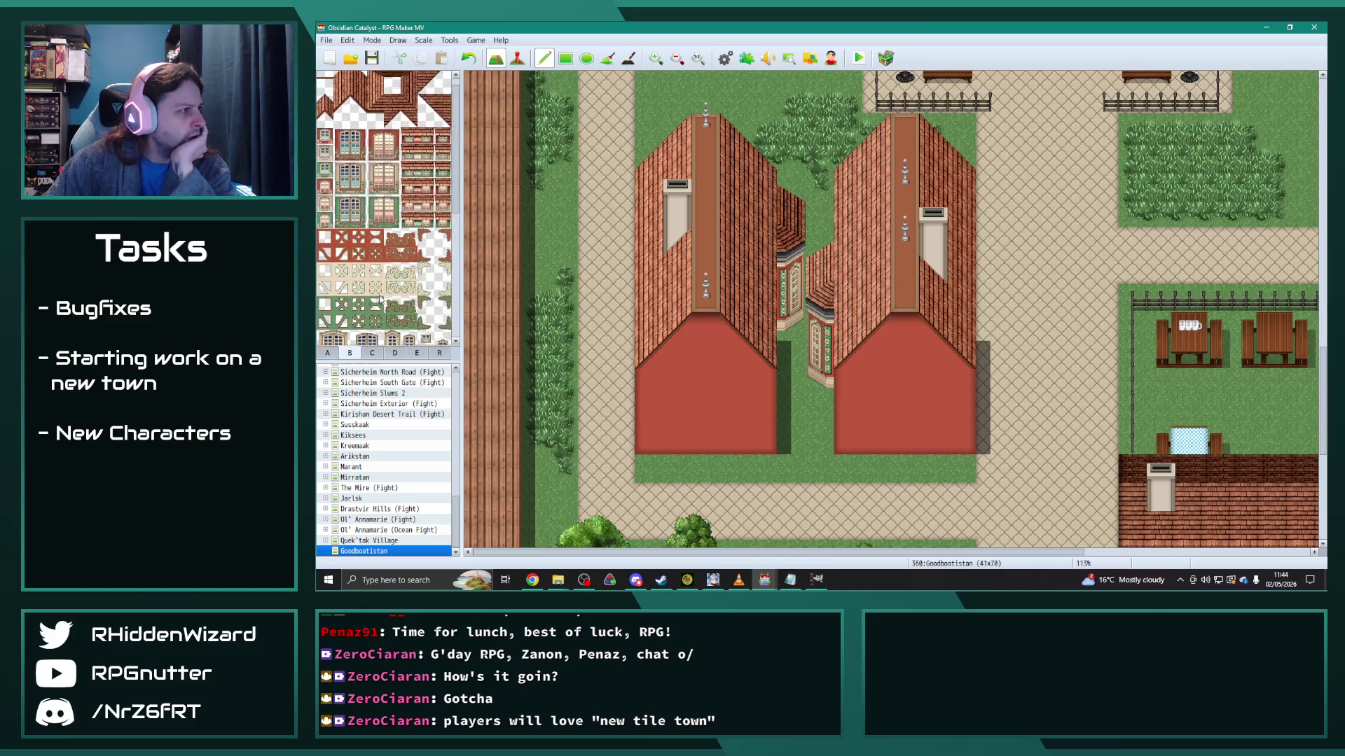
pyautogui.moveTo(341, 145); pyautogui.dragTo(359, 166)
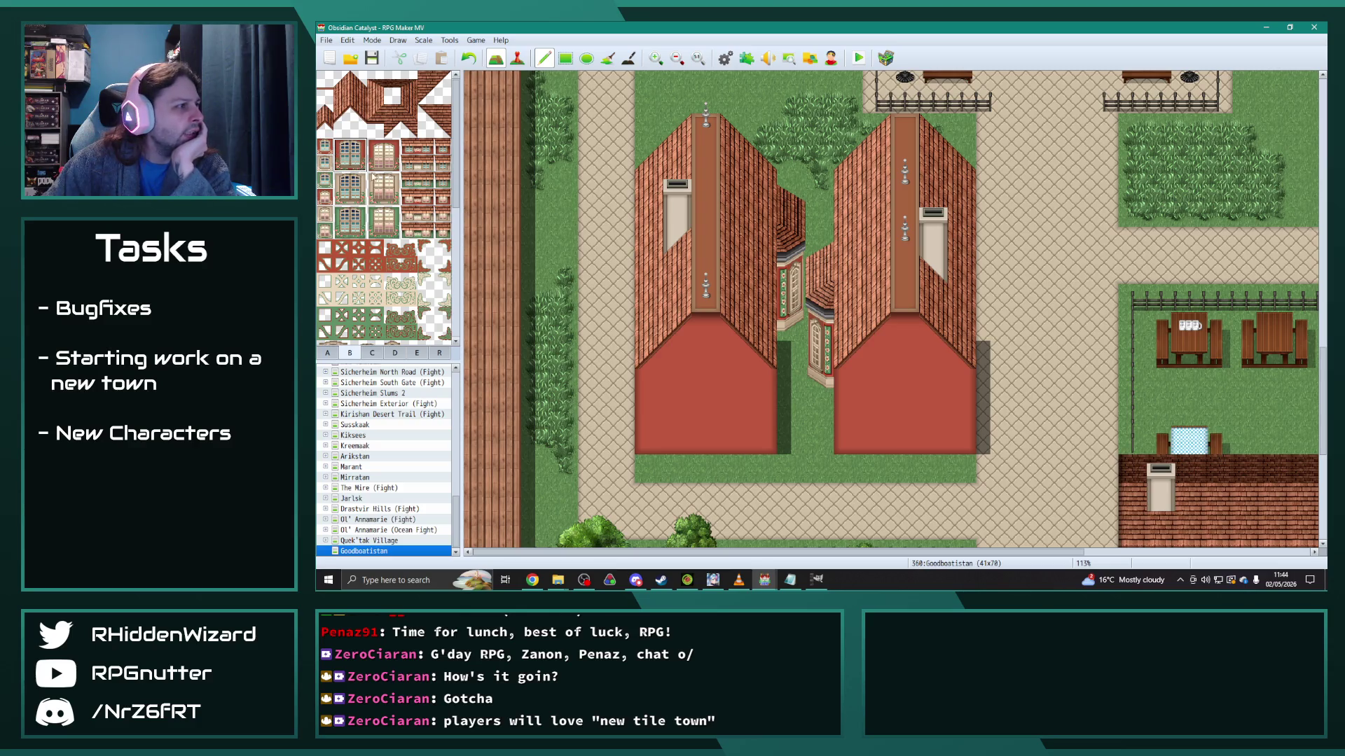
# Step: Test a single window on each house front, then undo both
pyautogui.rightClick(680, 332)
pyautogui.click(704, 340)
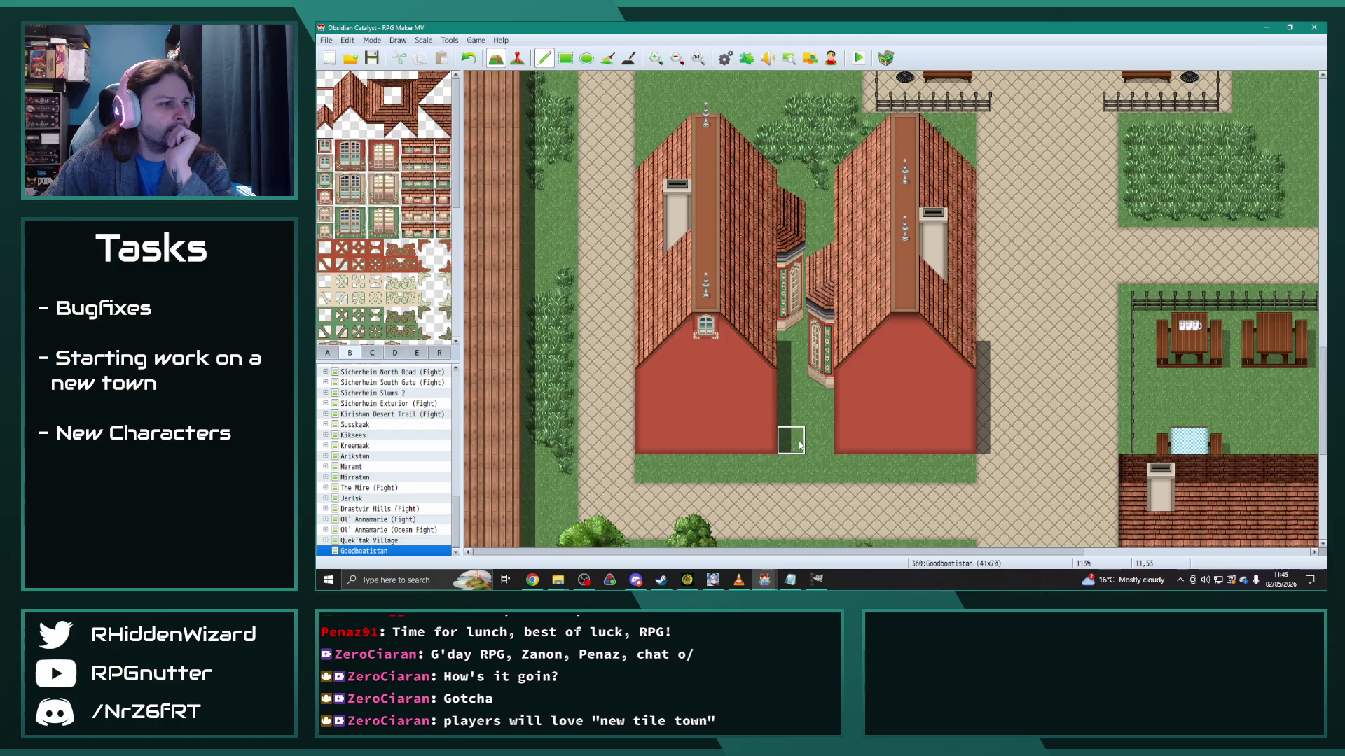
pyautogui.hotkey('ctrl', 'z')
pyautogui.click(695, 356)
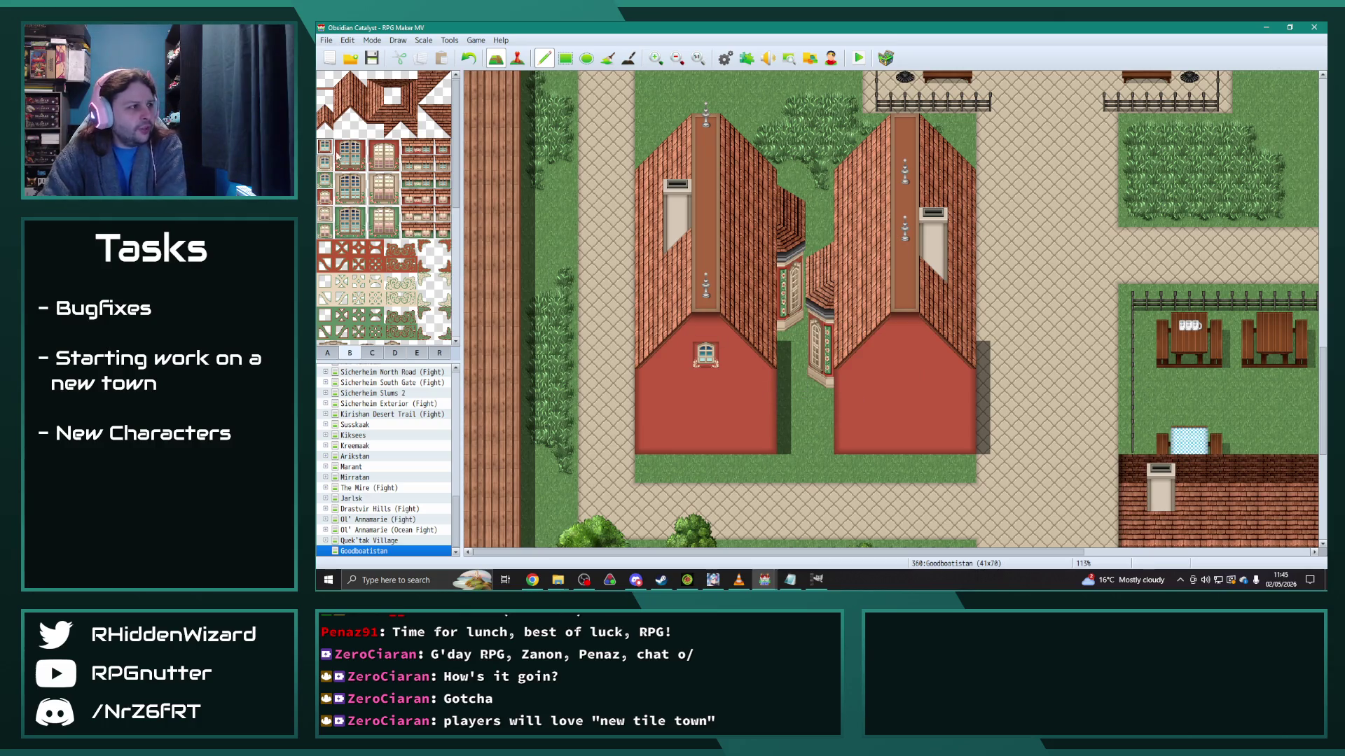
pyautogui.click(911, 414)
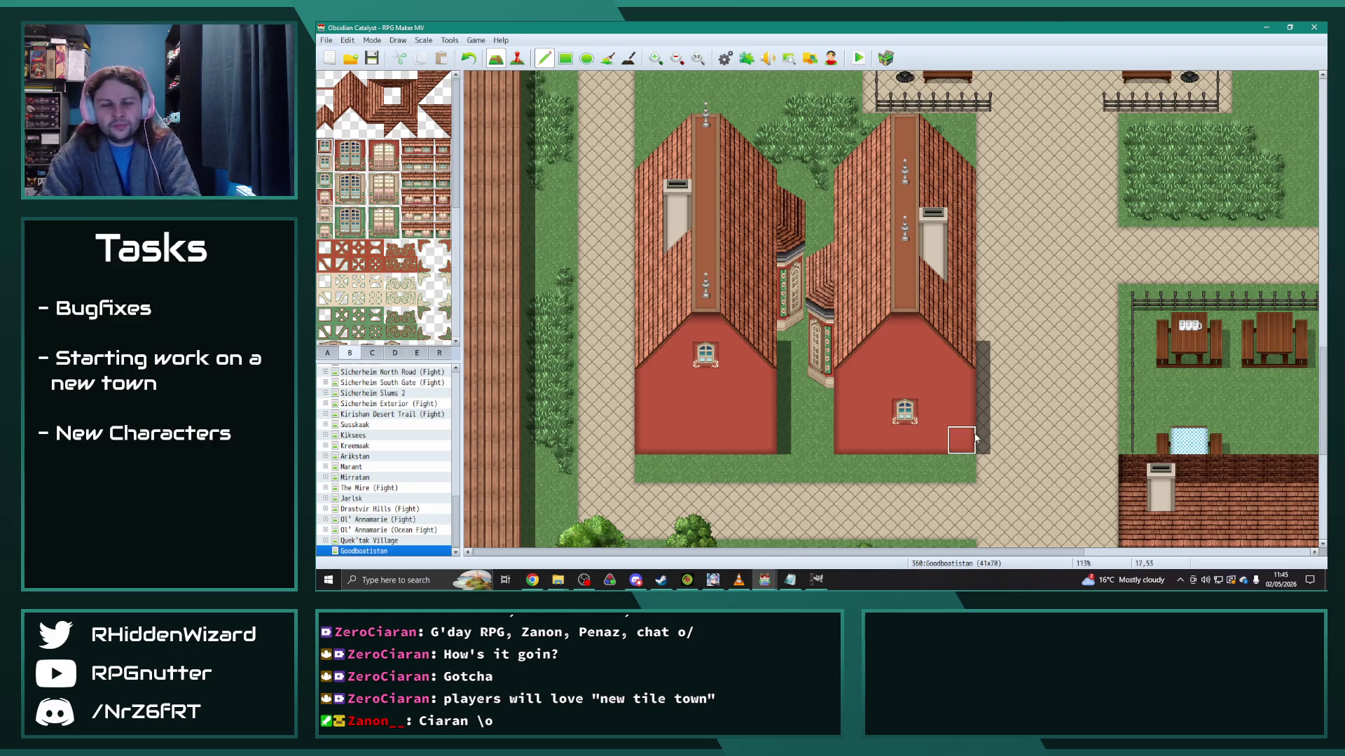
pyautogui.hotkey('ctrl', 'z')
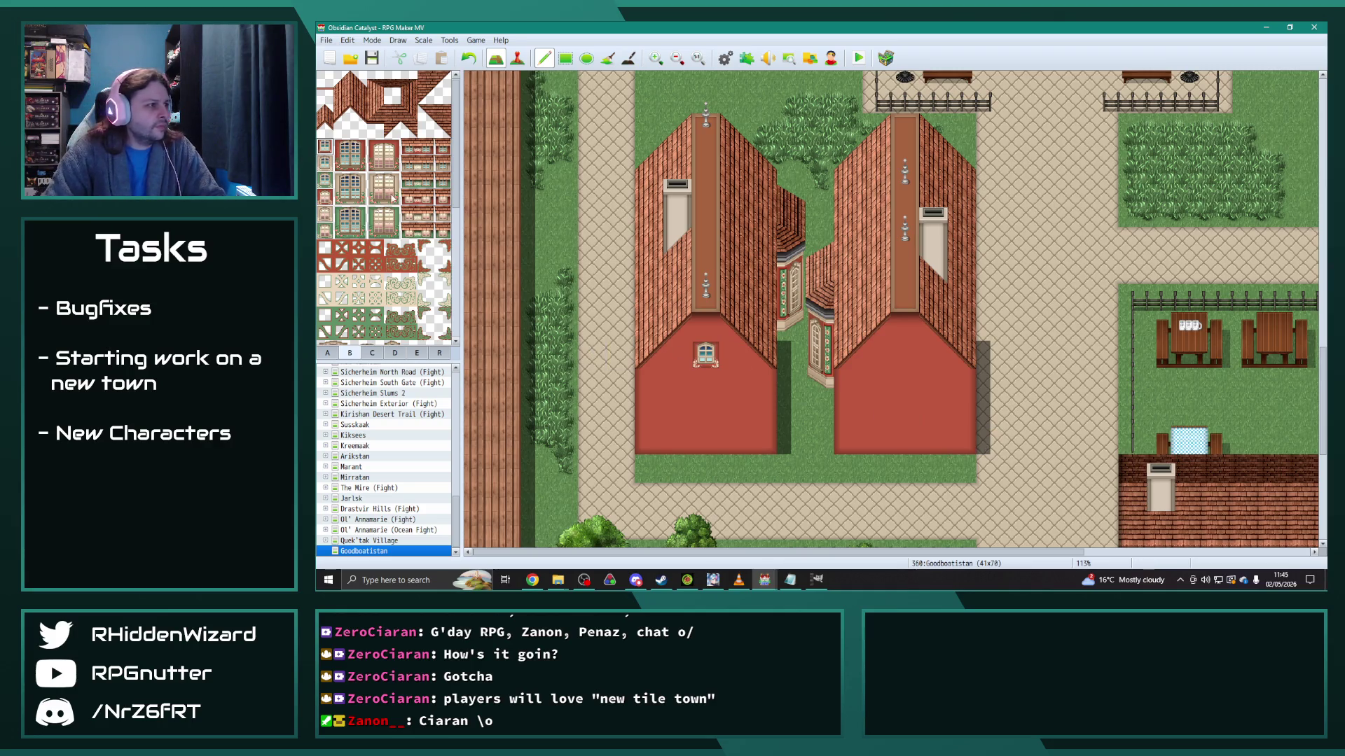
pyautogui.hotkey('ctrl', 'z')
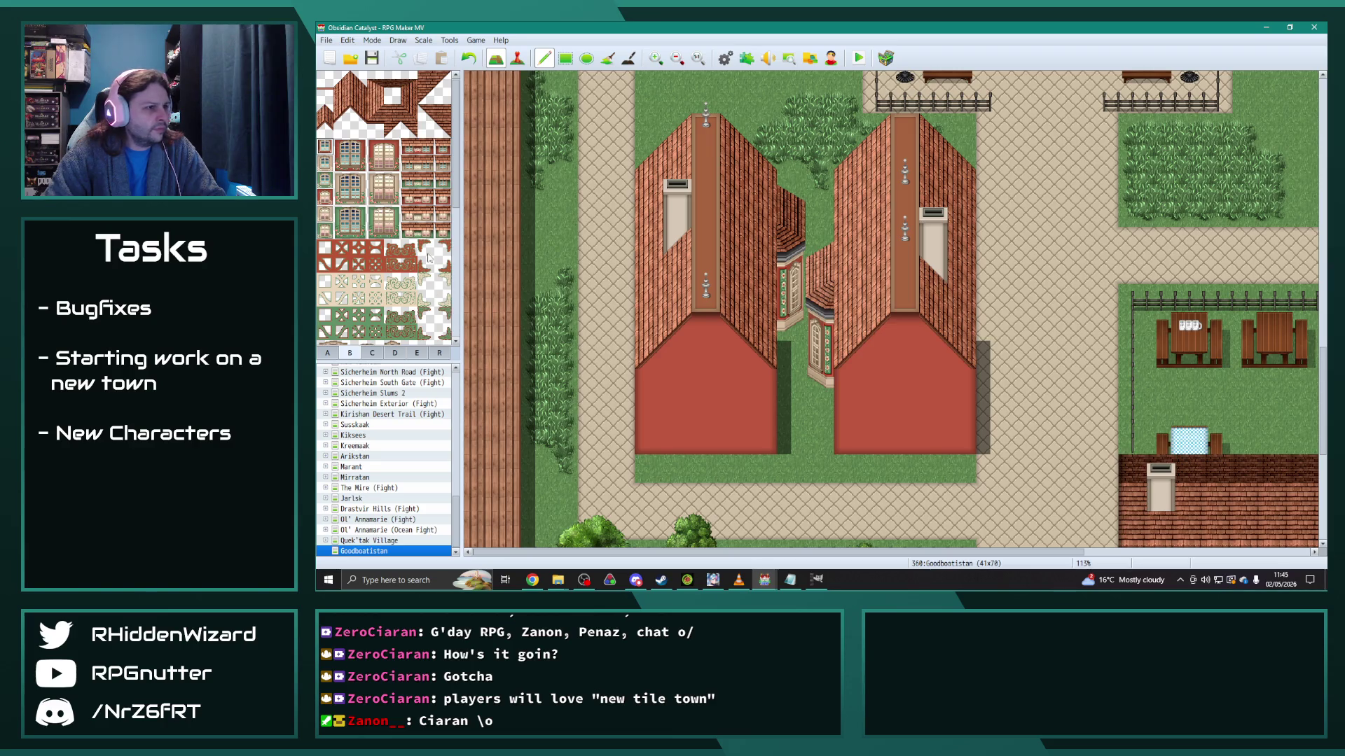
# Step: Place small window tiles on the left and right houses, then undo them
pyautogui.scroll(-5, 403, 284)
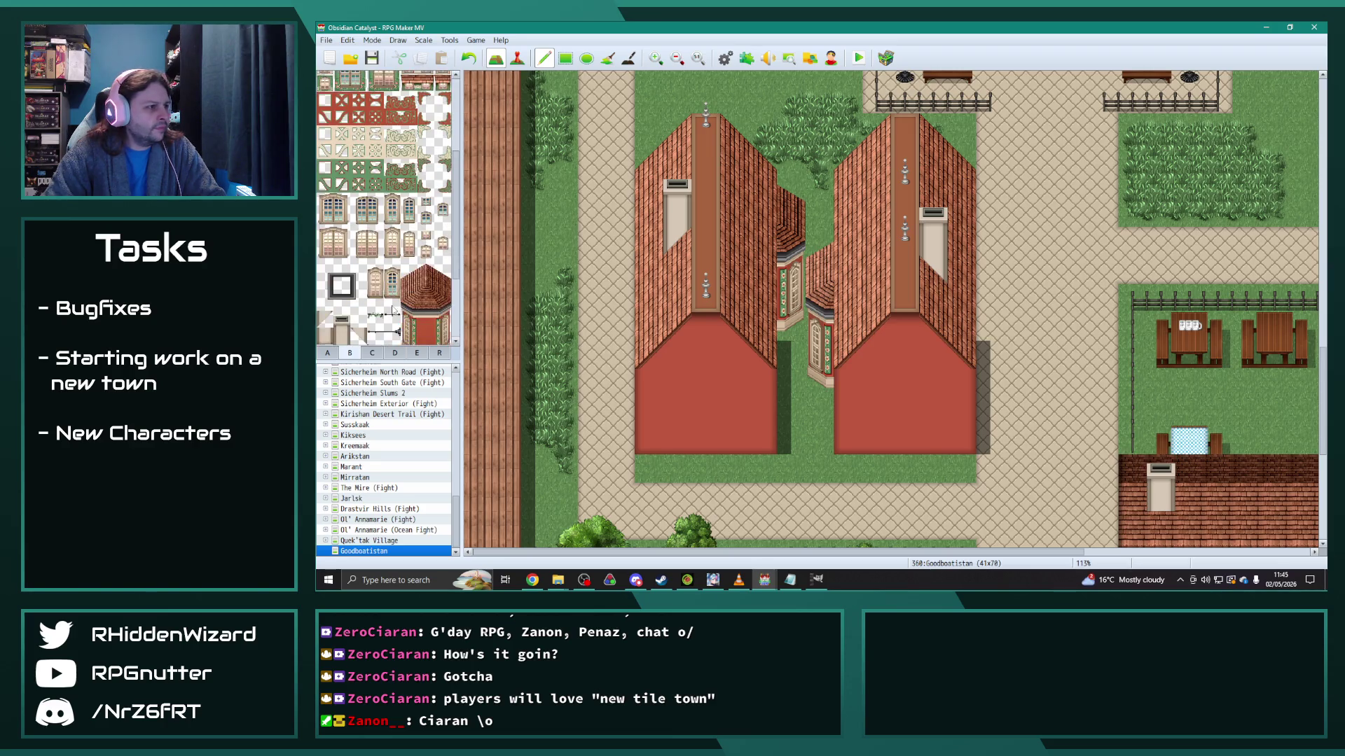
pyautogui.scroll(-1, 396, 307)
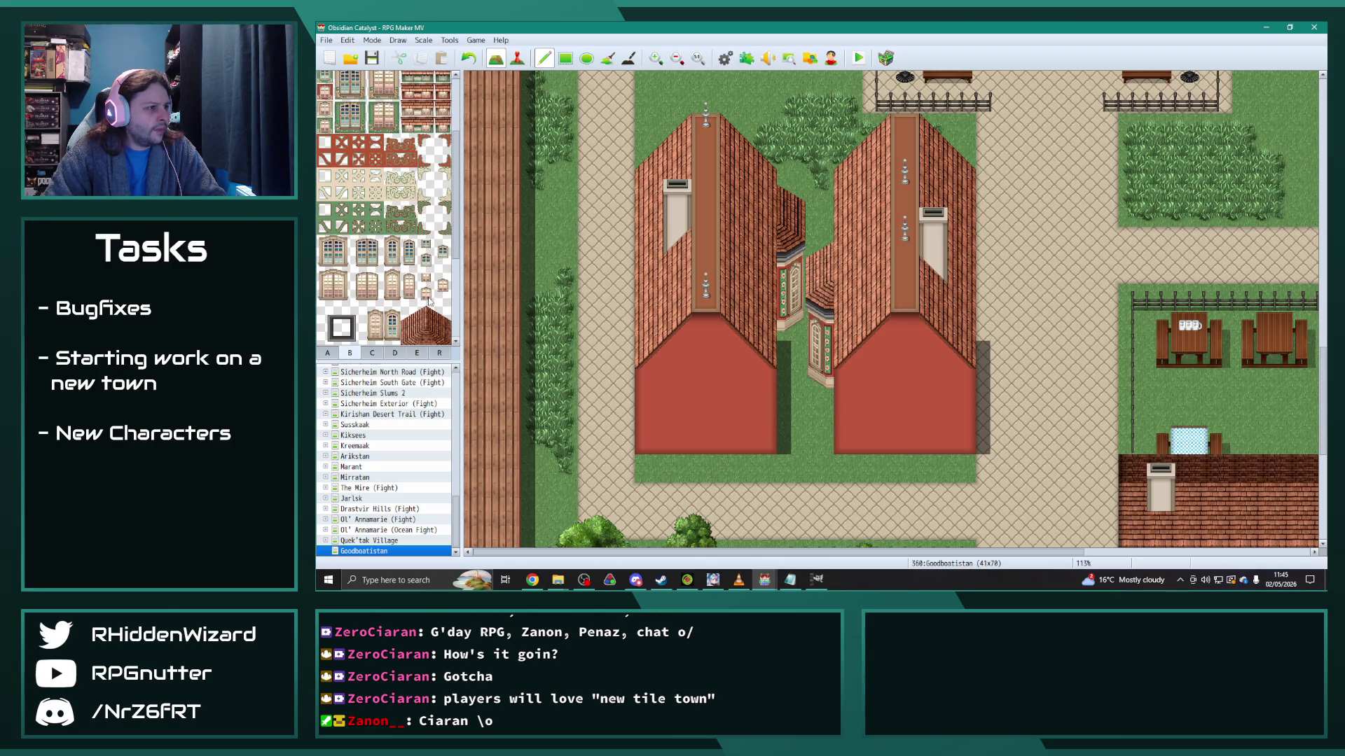
pyautogui.click(426, 295)
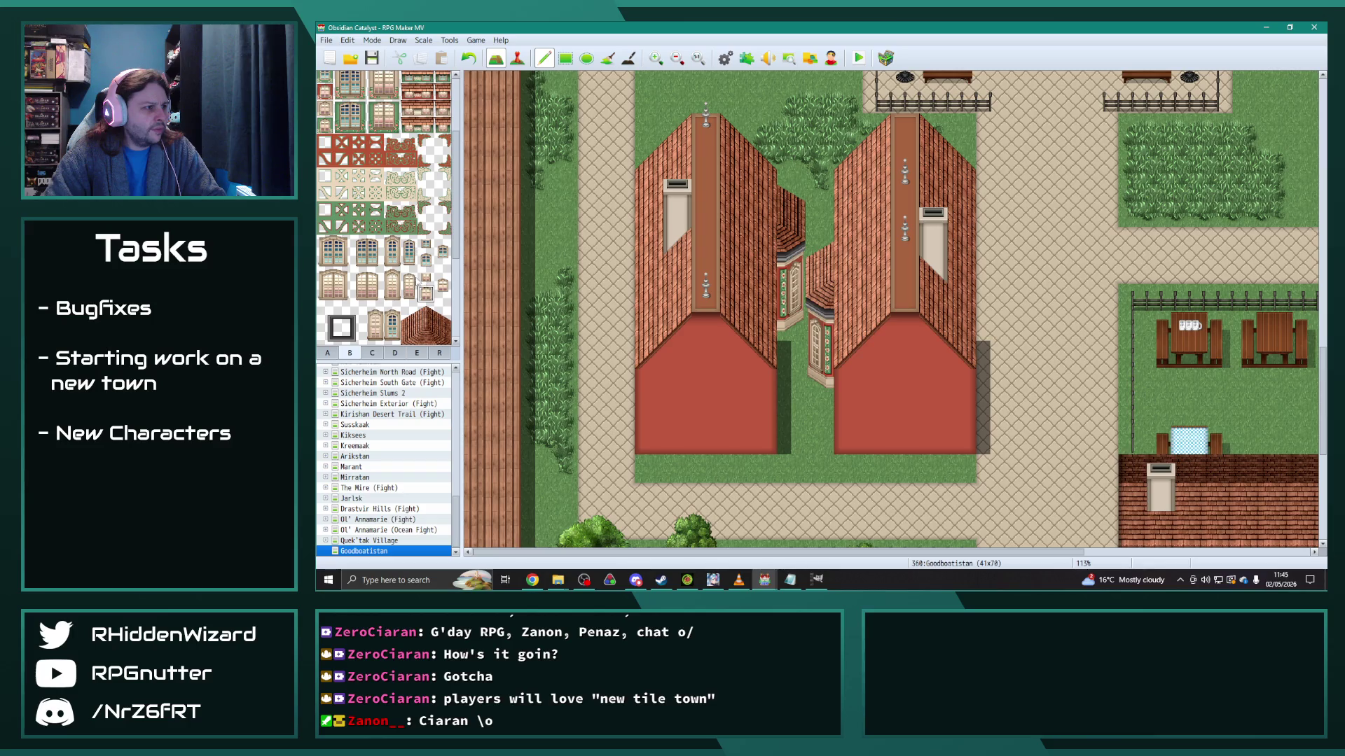
pyautogui.click(443, 286)
pyautogui.click(705, 341)
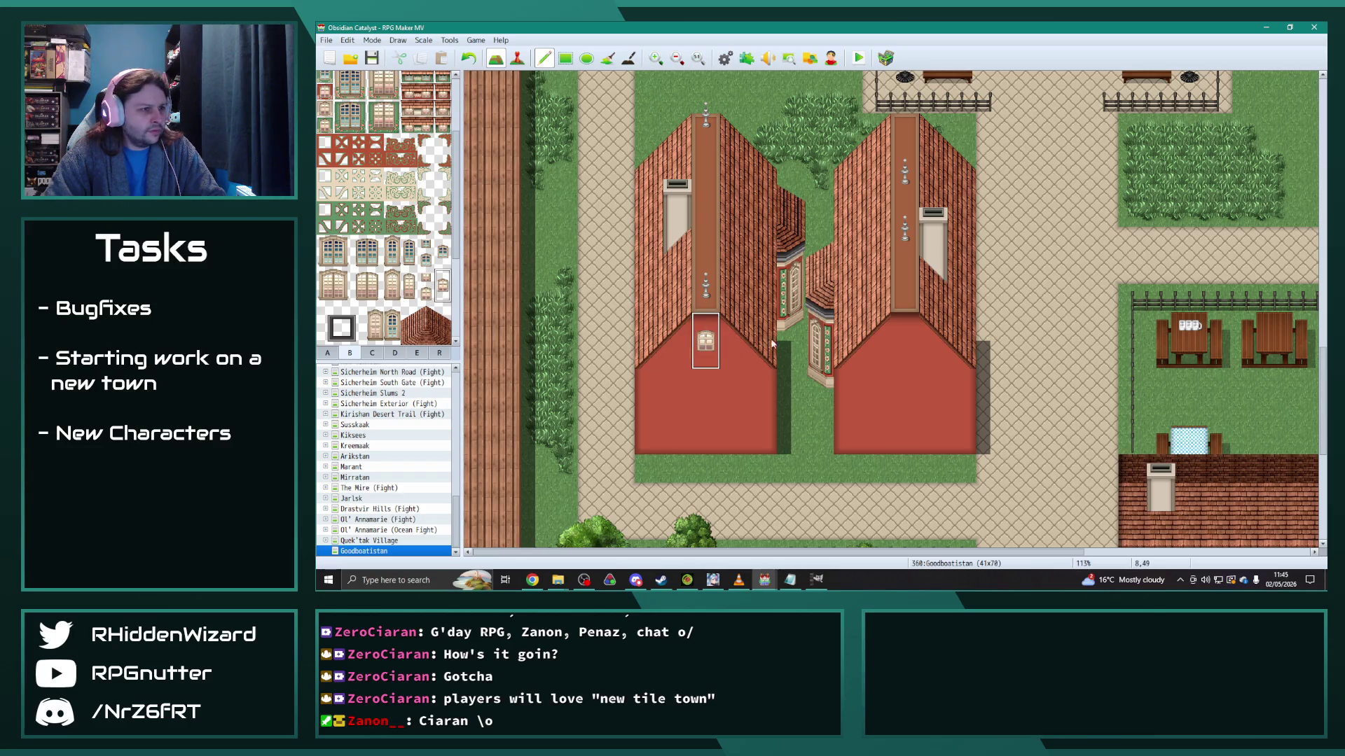
pyautogui.click(898, 334)
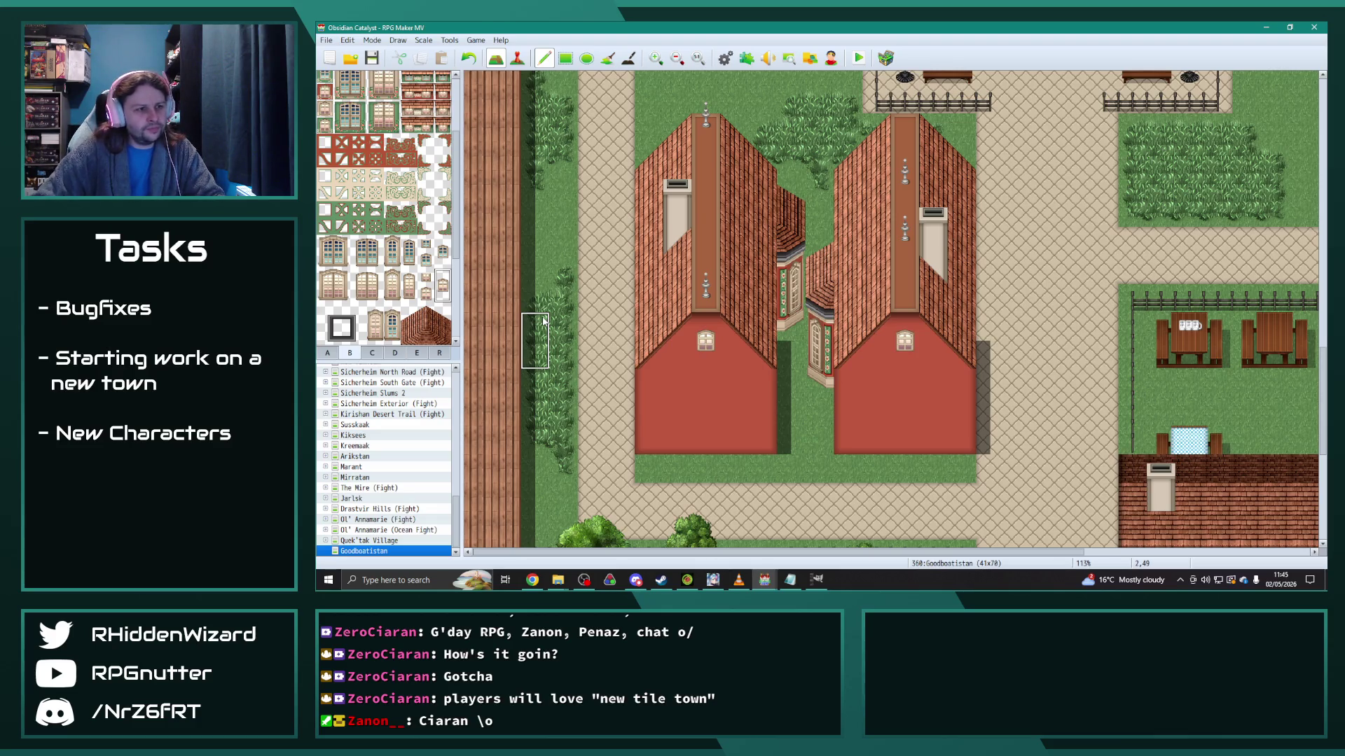
pyautogui.hotkey('ctrl', 'z')
pyautogui.hotkey('ctrl', 'z')
# Step: Return to the ground tiles, then back to the building and window tiles
pyautogui.scroll(-2, 379, 258)
pyautogui.scroll(-1, 377, 257)
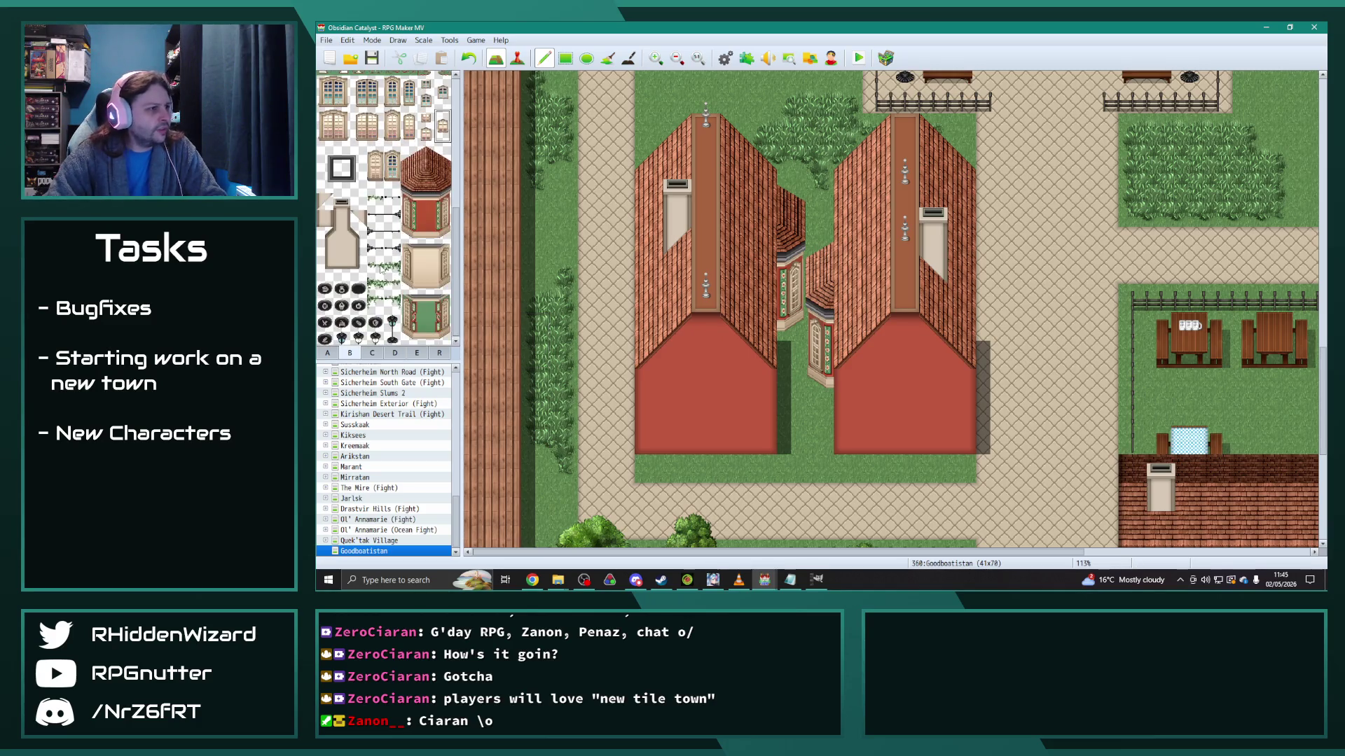
pyautogui.click(334, 354)
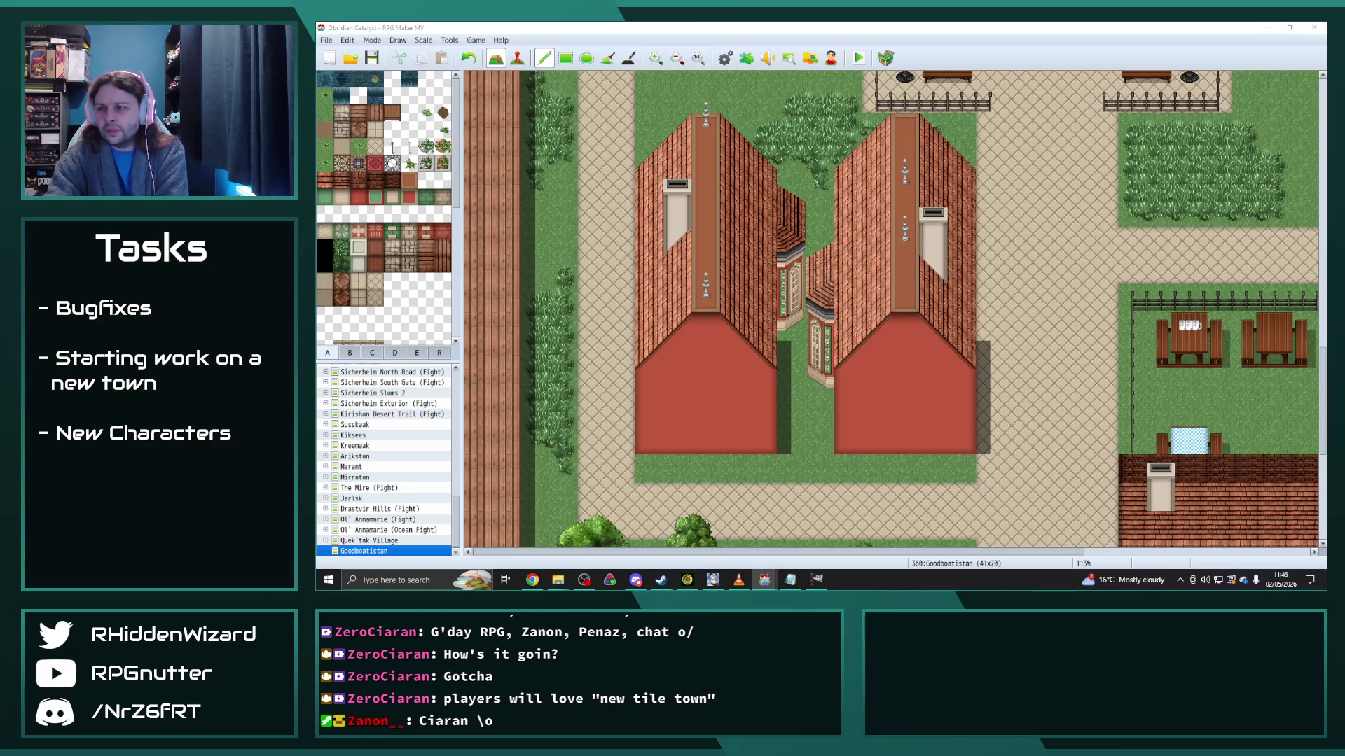
pyautogui.click(350, 352)
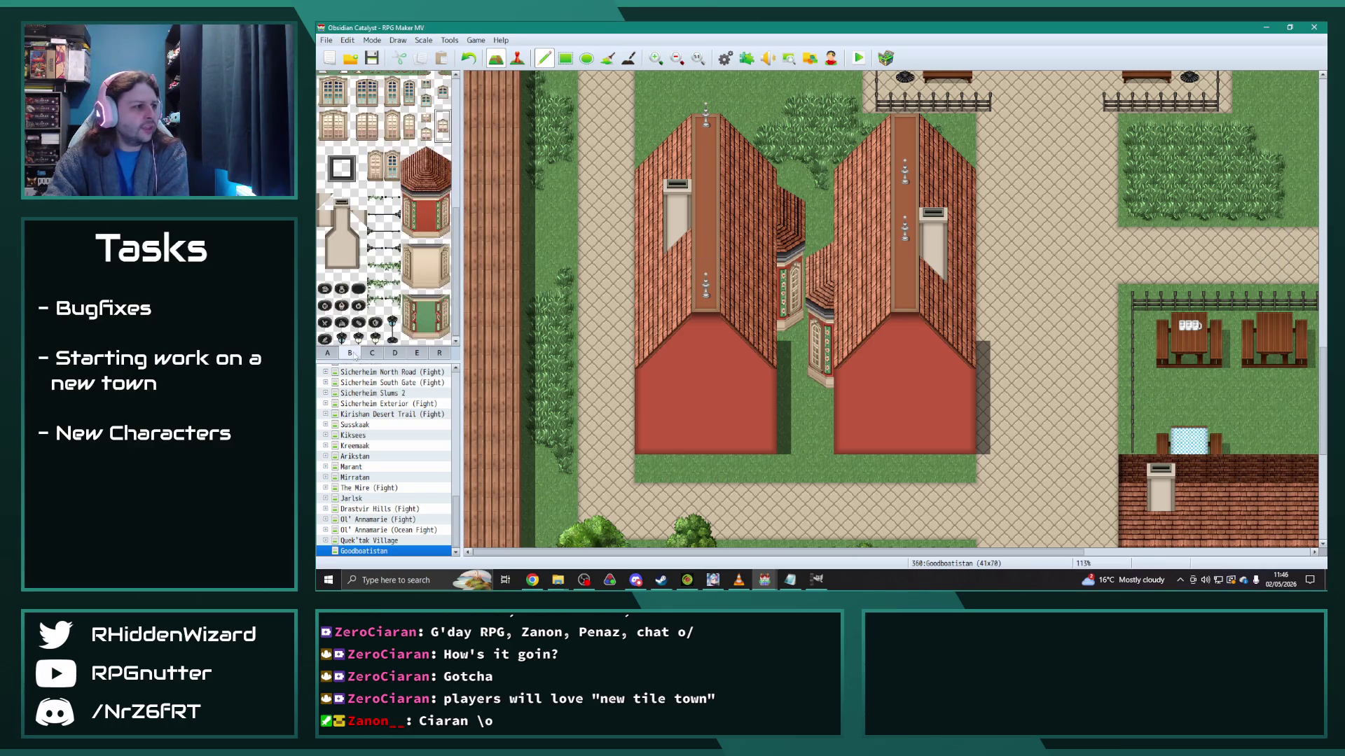
# Step: Add a small arched window near the top of each twin house's red gabled front
pyautogui.click(391, 154)
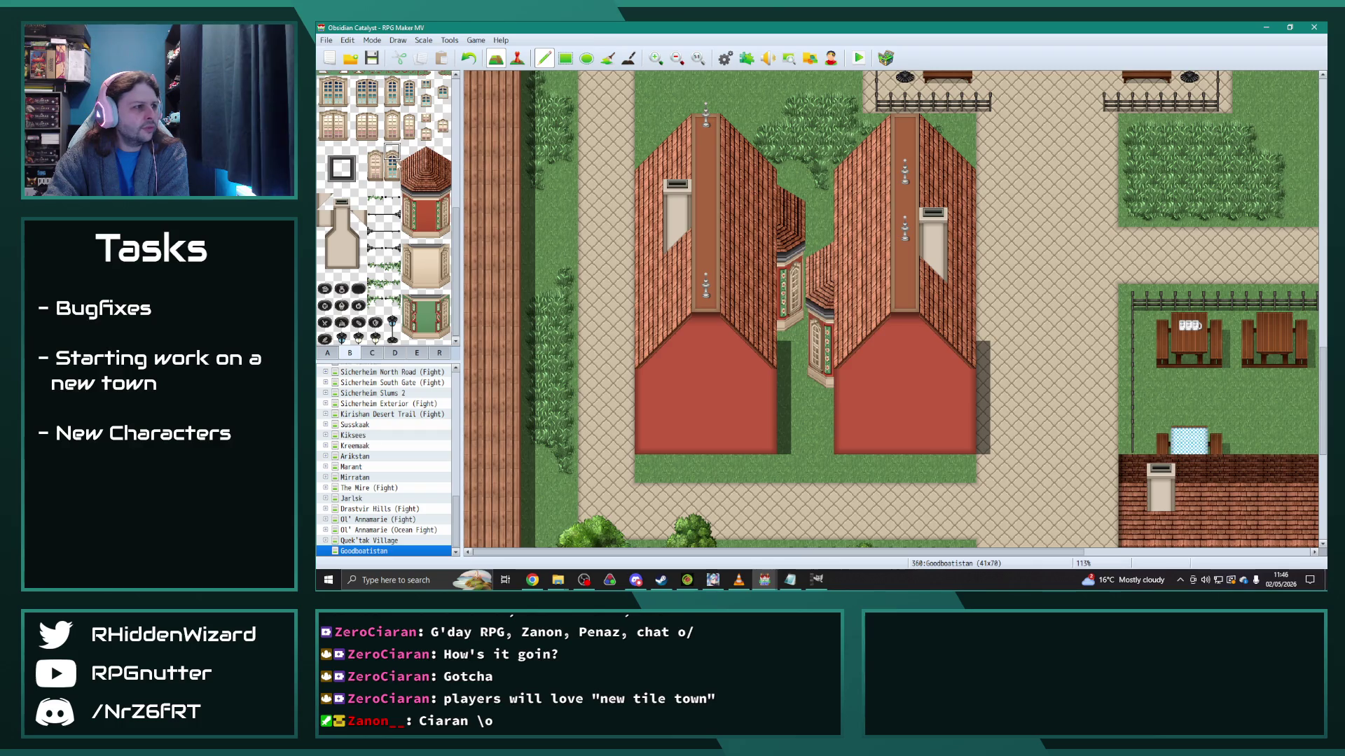
pyautogui.click(706, 336)
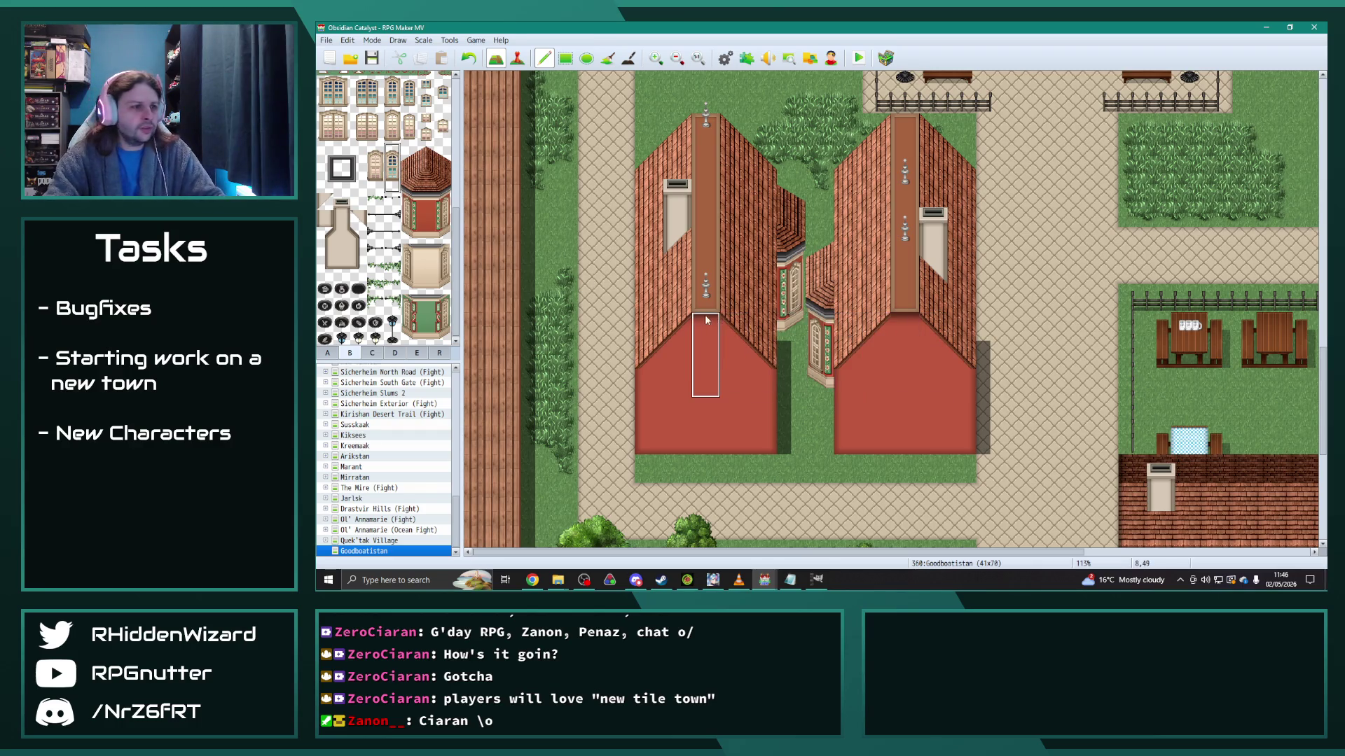
pyautogui.hotkey('ctrl', 'z')
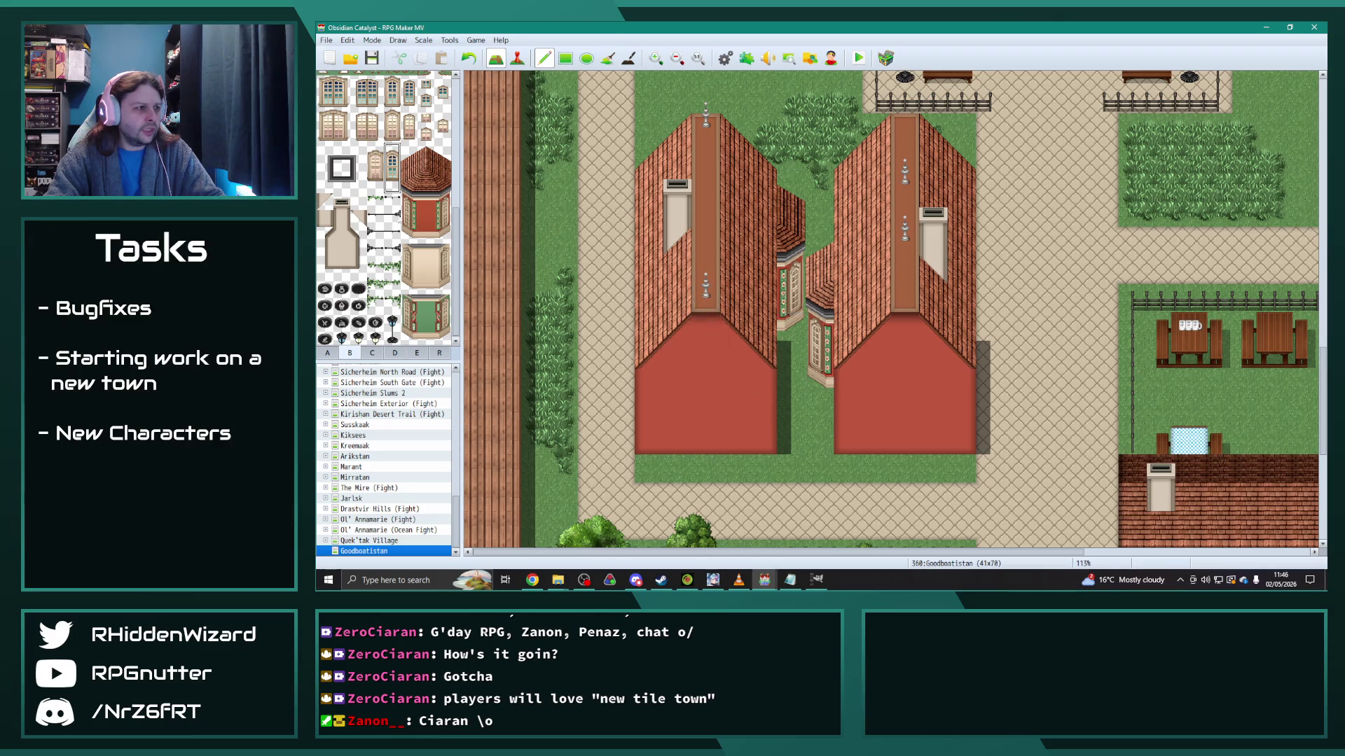
pyautogui.scroll(2, 390, 168)
pyautogui.click(392, 156)
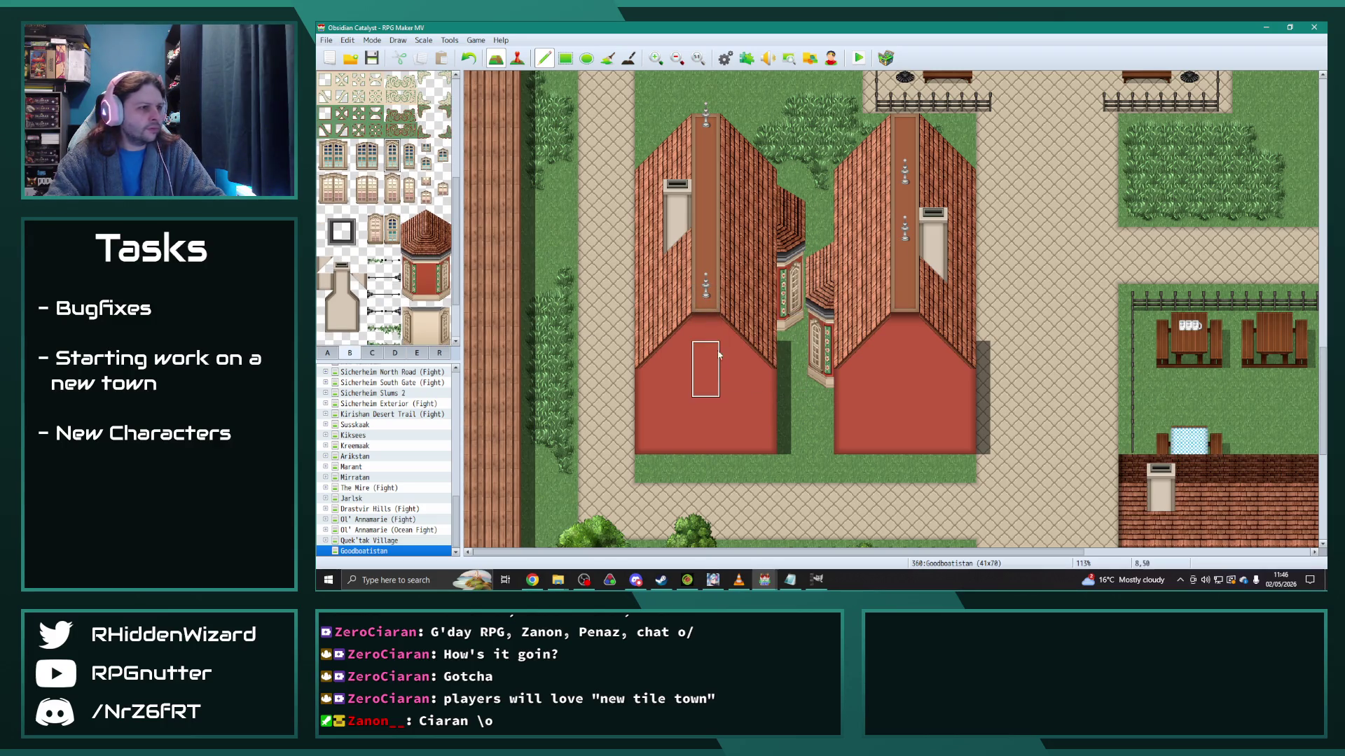
pyautogui.click(706, 329)
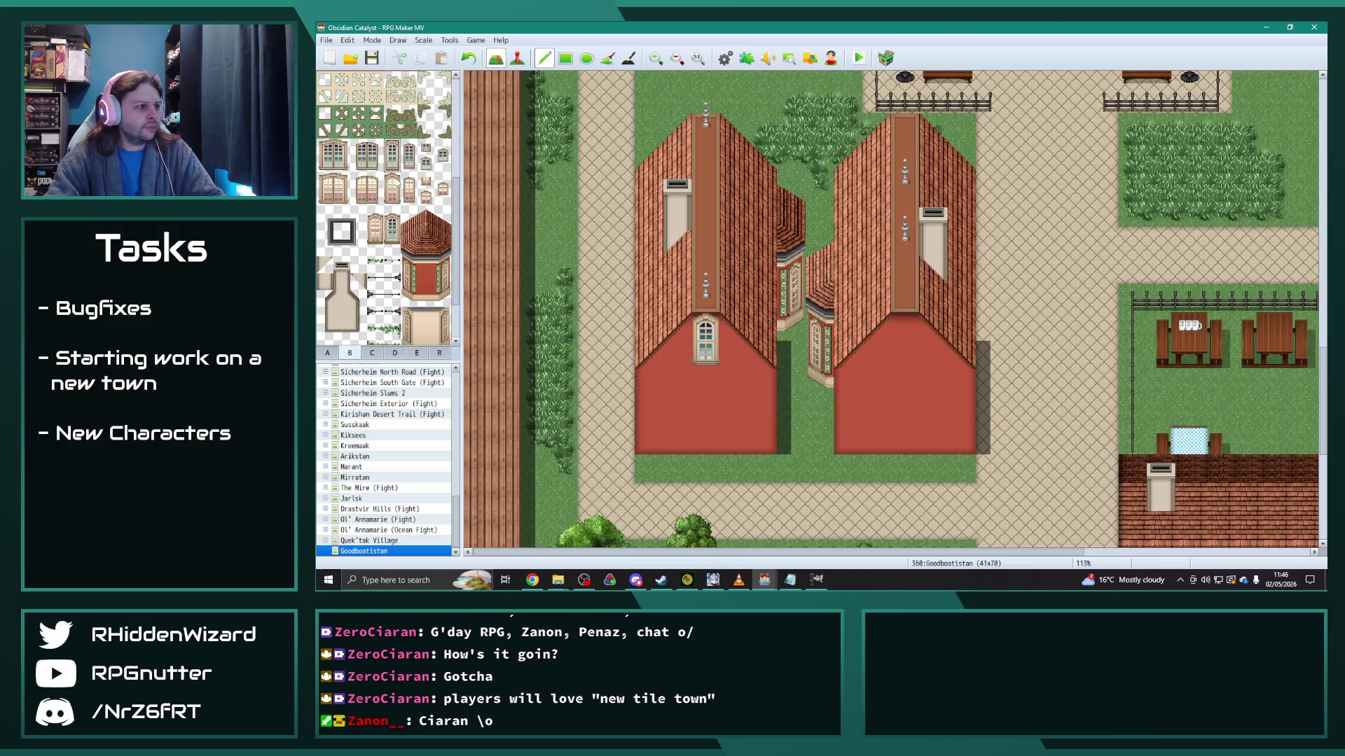
pyautogui.click(908, 329)
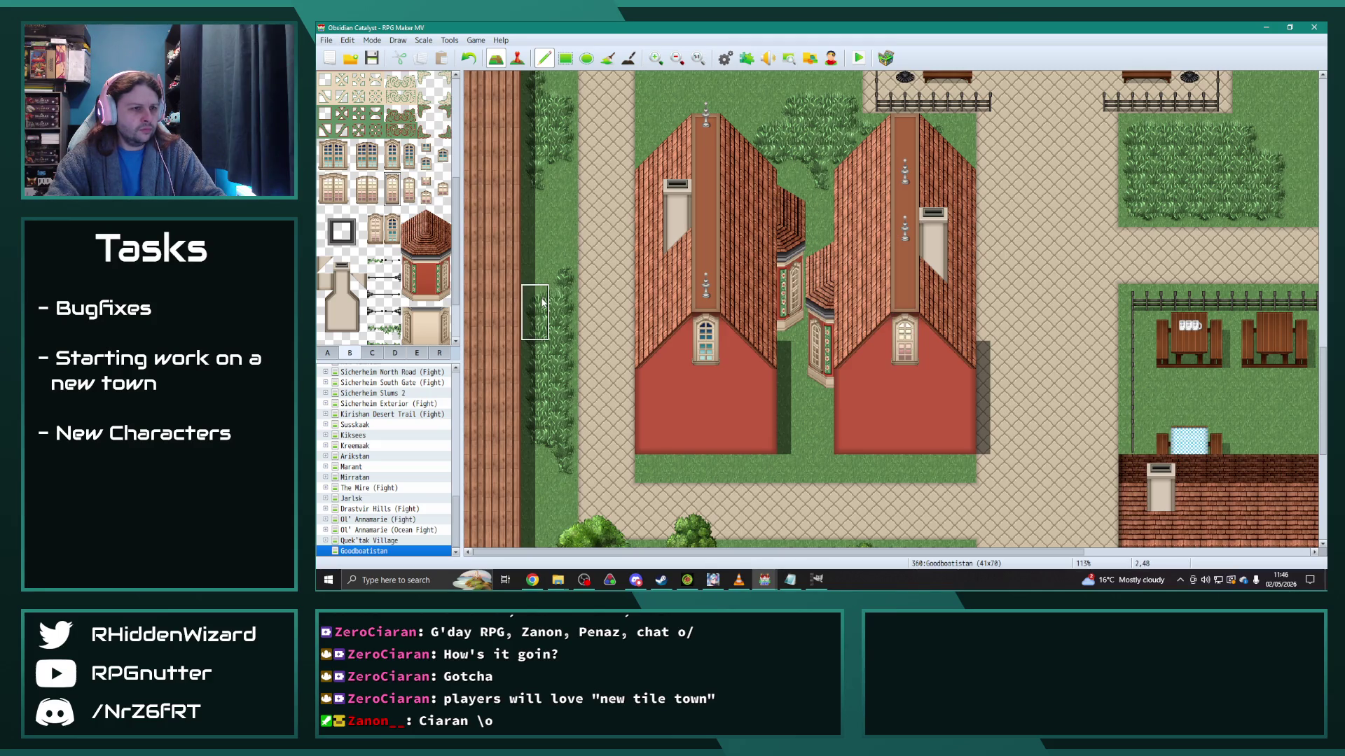
pyautogui.click(392, 156)
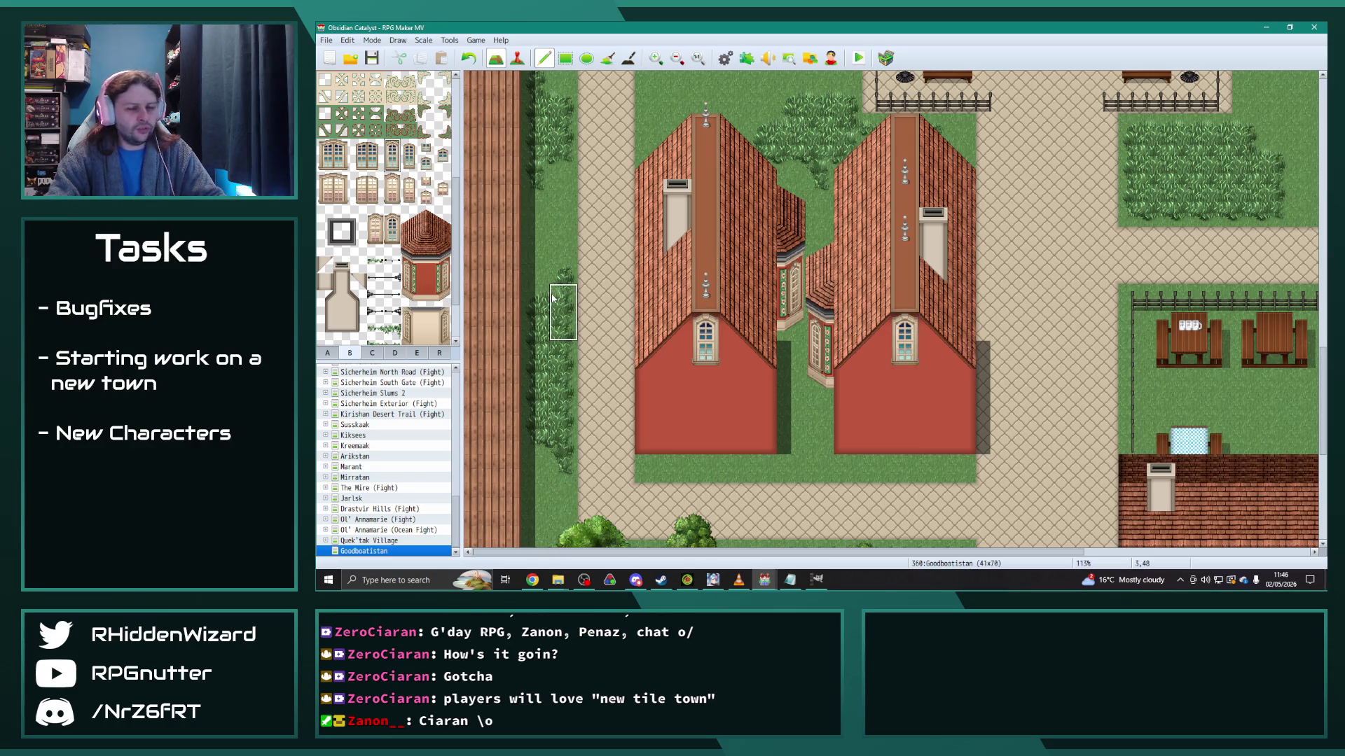
# Step: Switch the palette to tileset tab A's ground and terrain tiles
pyautogui.scroll(-3, 371, 304)
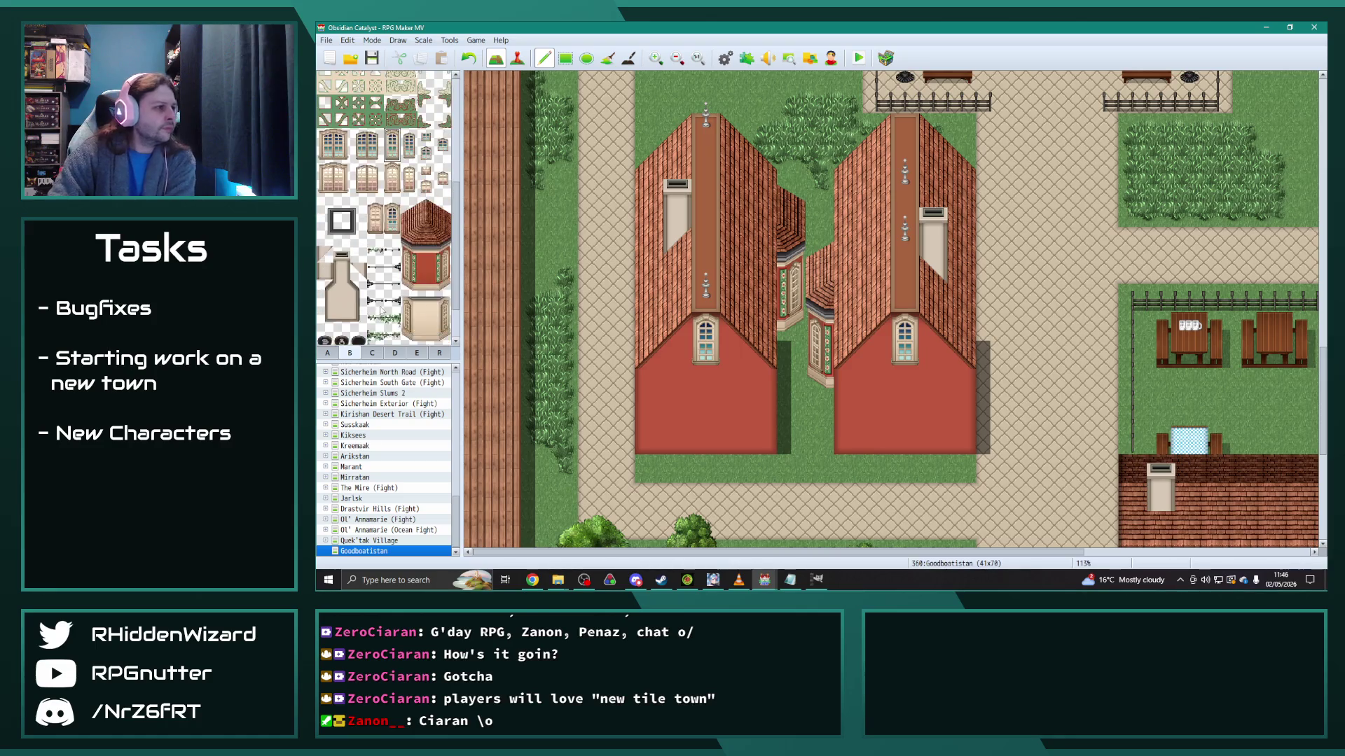
pyautogui.scroll(15, 378, 303)
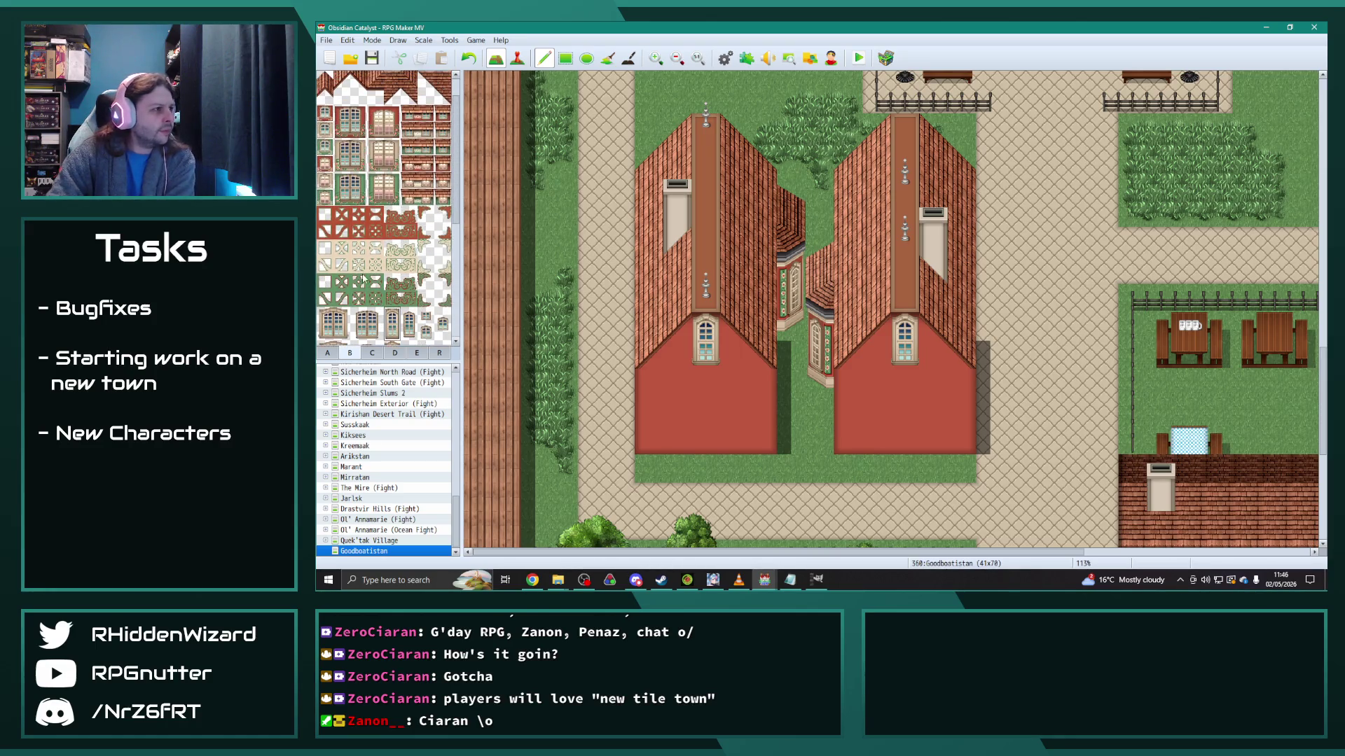
pyautogui.click(328, 353)
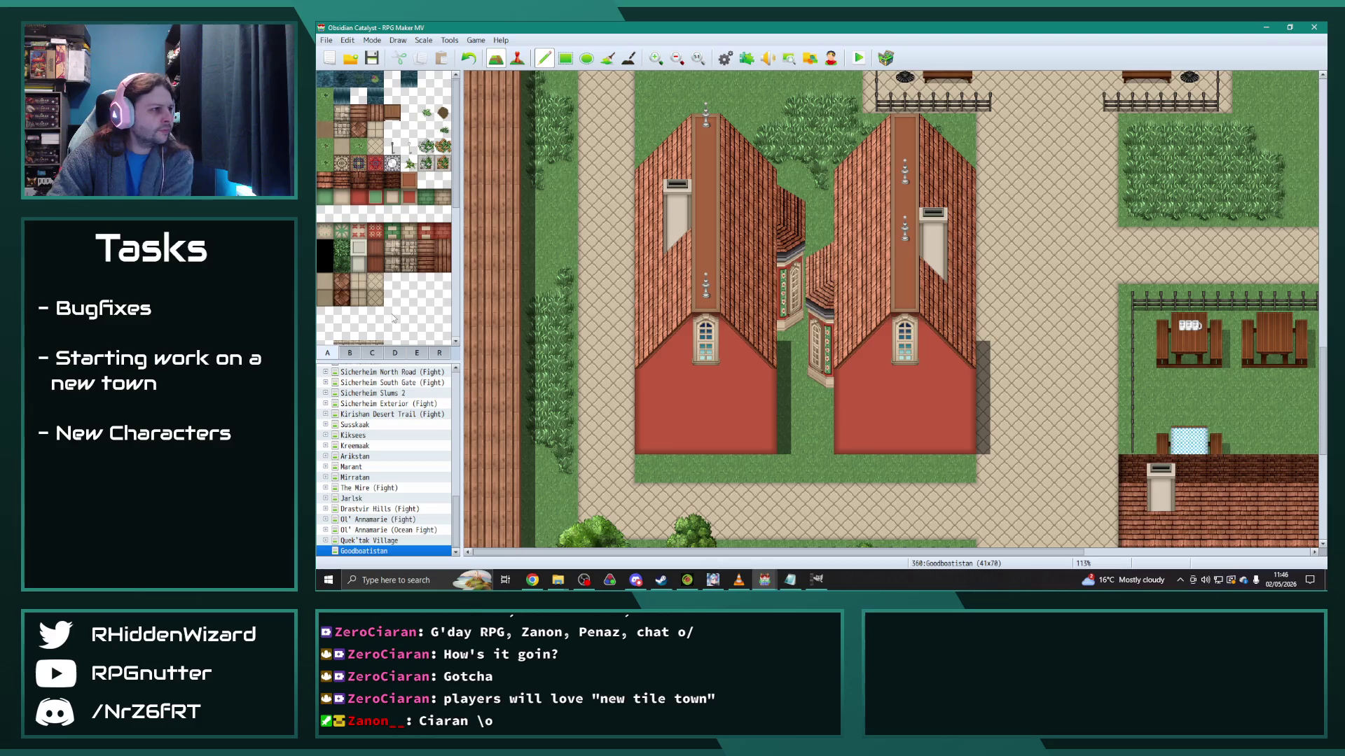
# Step: Put a potted plant under the left house's window and a bush under the right house's
pyautogui.click(373, 354)
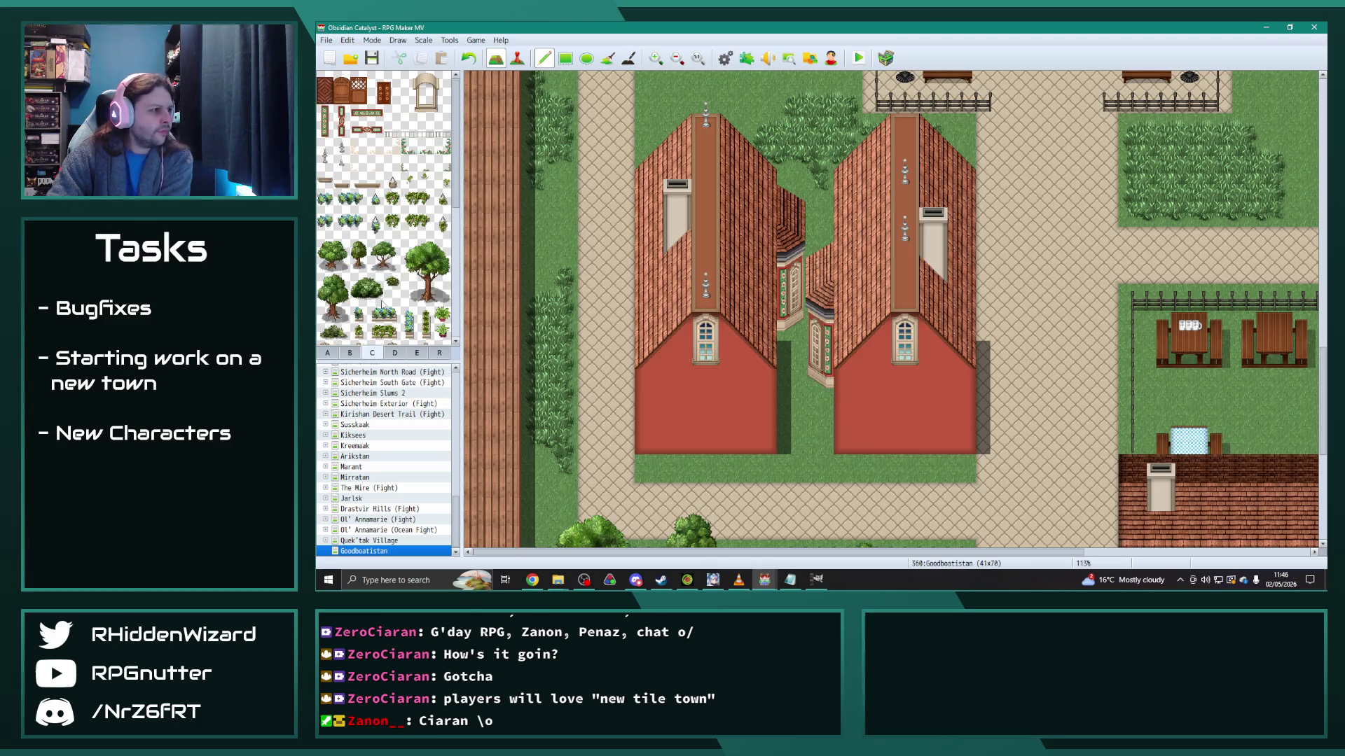
pyautogui.click(393, 197)
pyautogui.click(705, 356)
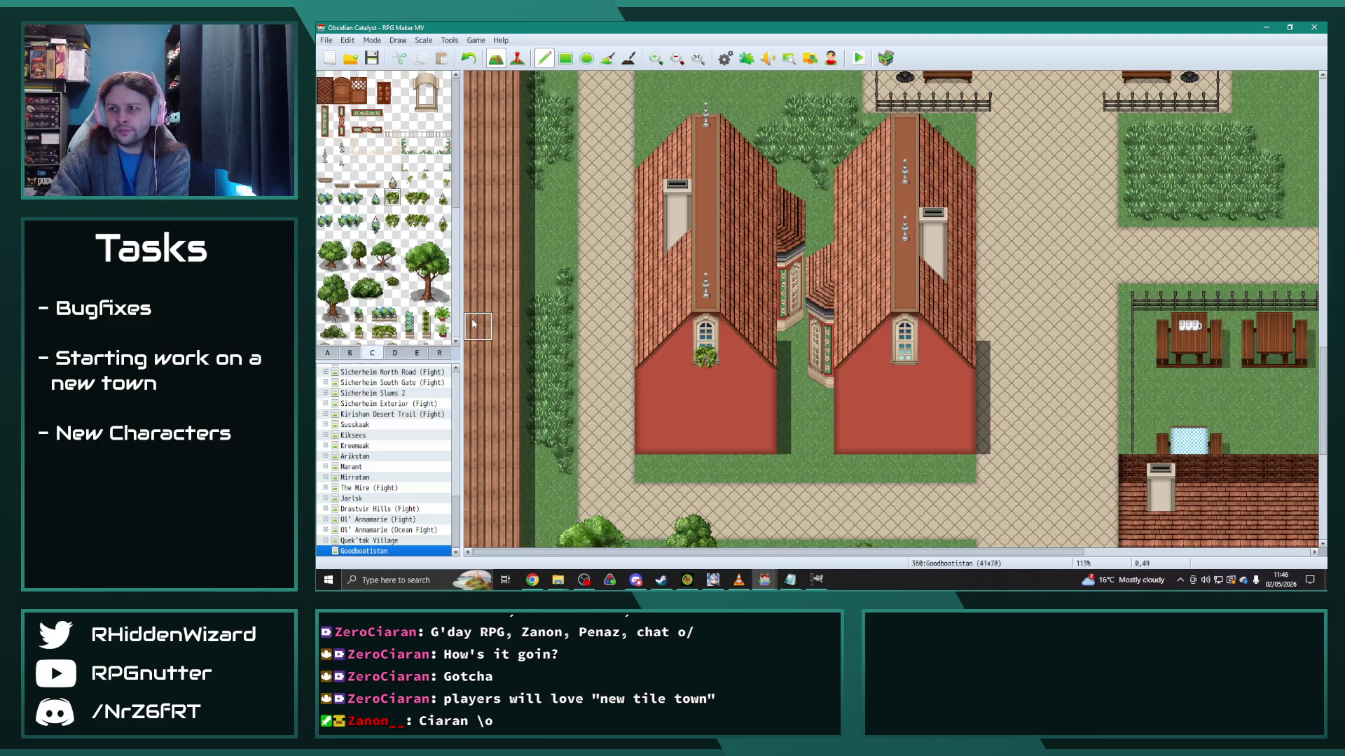
pyautogui.click(443, 198)
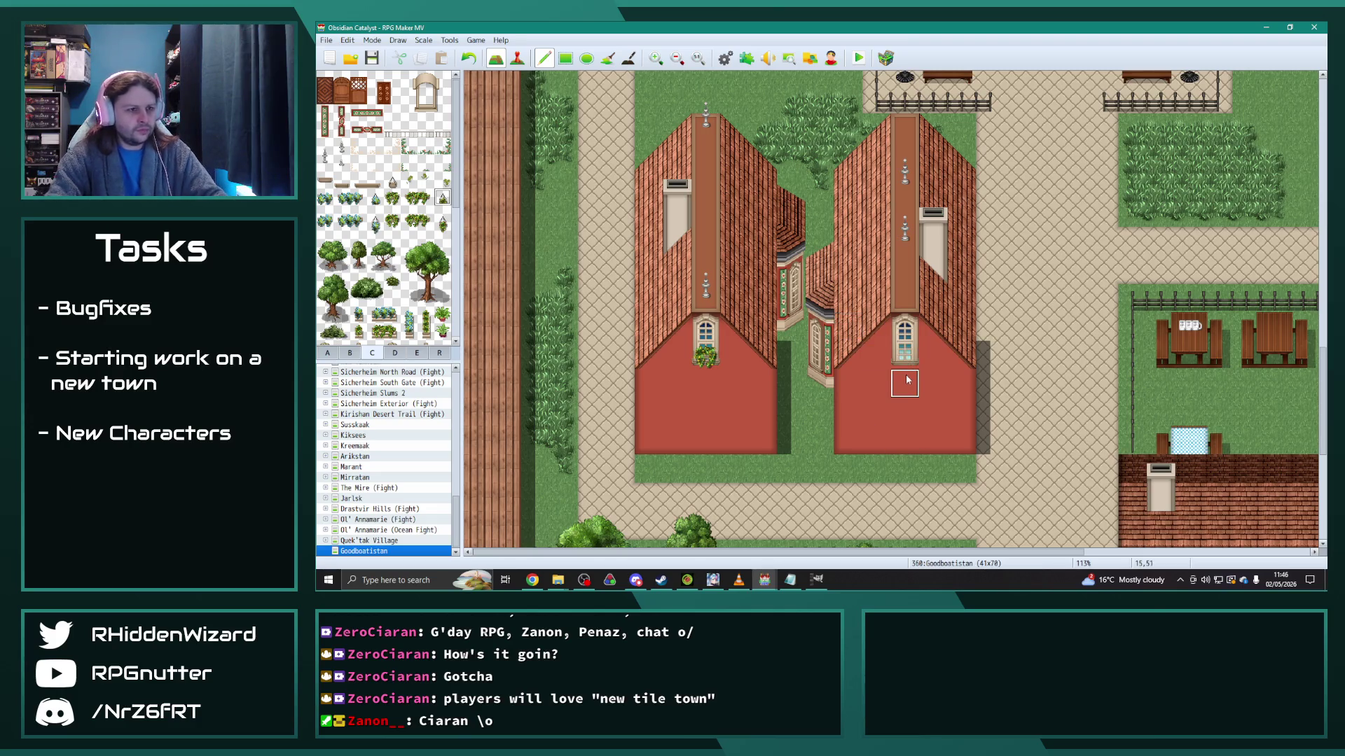
pyautogui.click(325, 197)
pyautogui.click(905, 358)
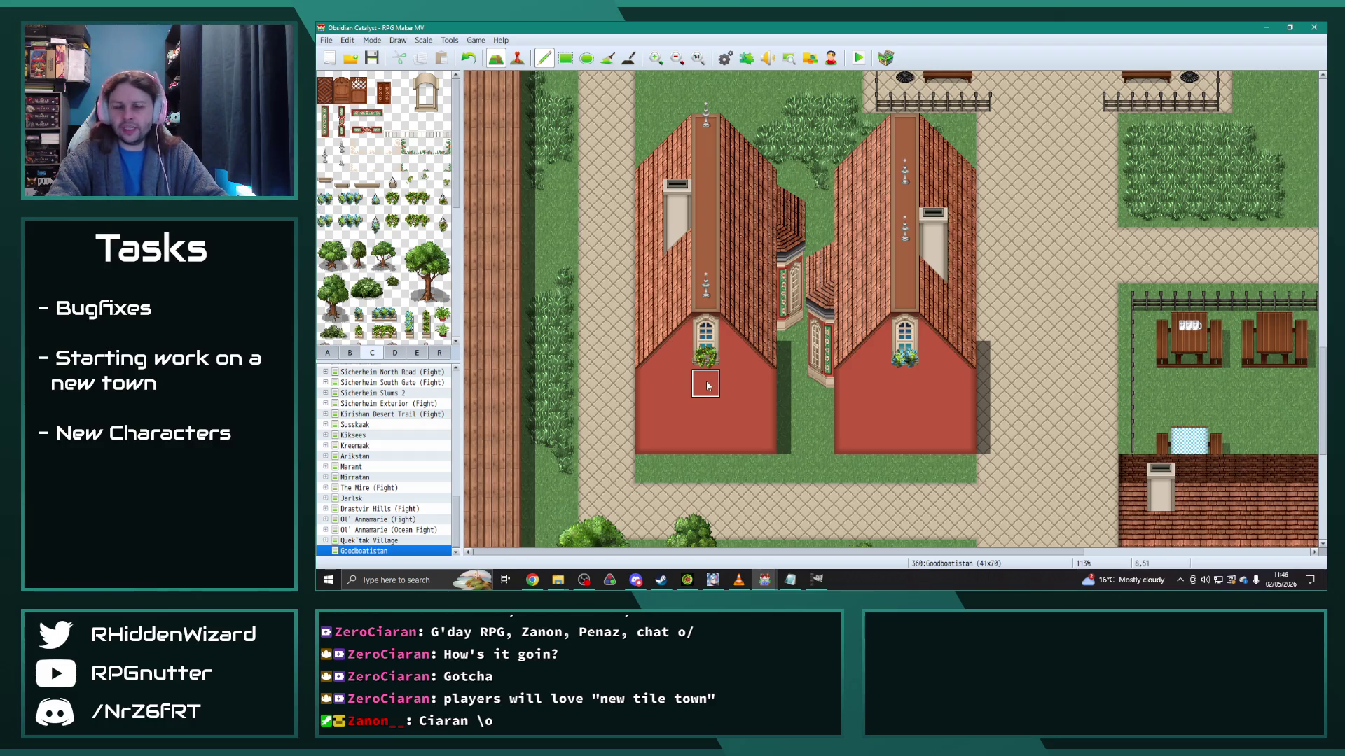
# Step: Paint a band of brick tiles across both twin houses' red walls
pyautogui.click(327, 353)
pyautogui.scroll(-2, 390, 268)
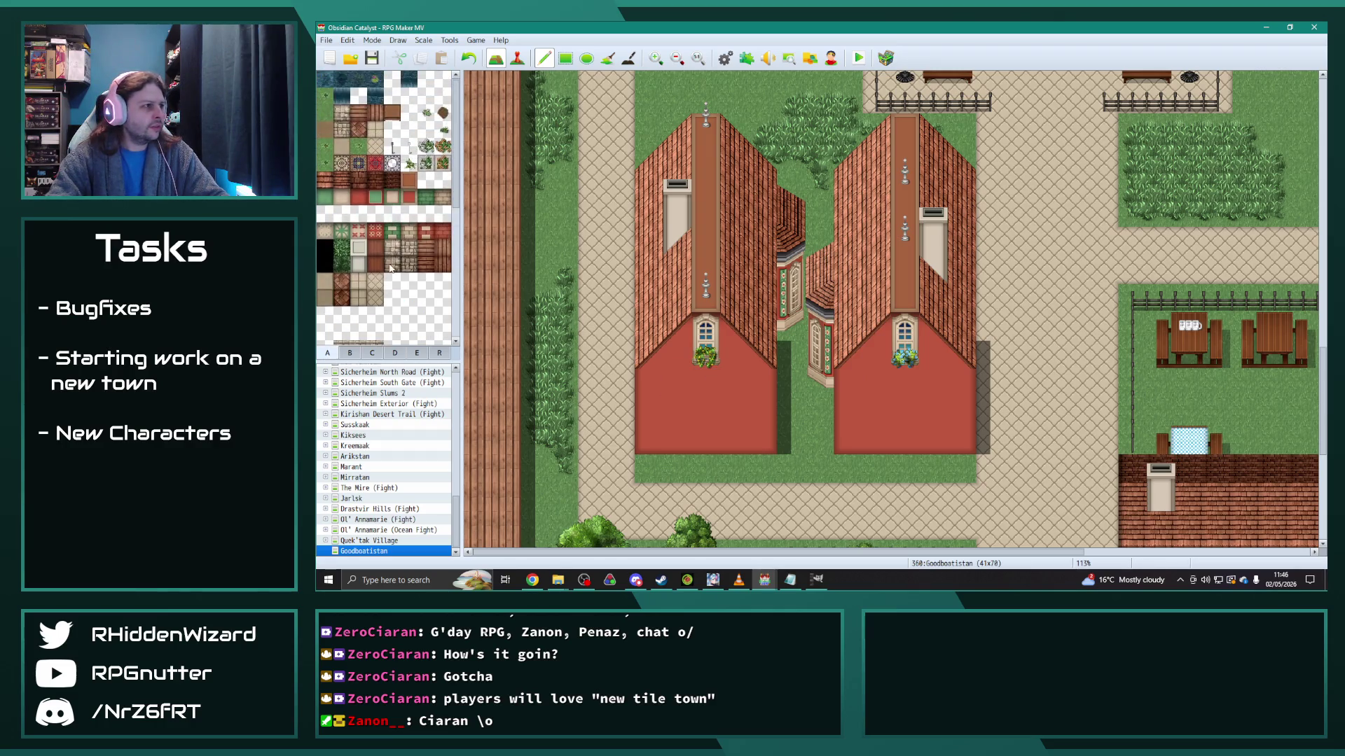
pyautogui.click(341, 180)
pyautogui.moveTo(651, 384); pyautogui.dragTo(750, 384)
pyautogui.moveTo(868, 383); pyautogui.dragTo(952, 381)
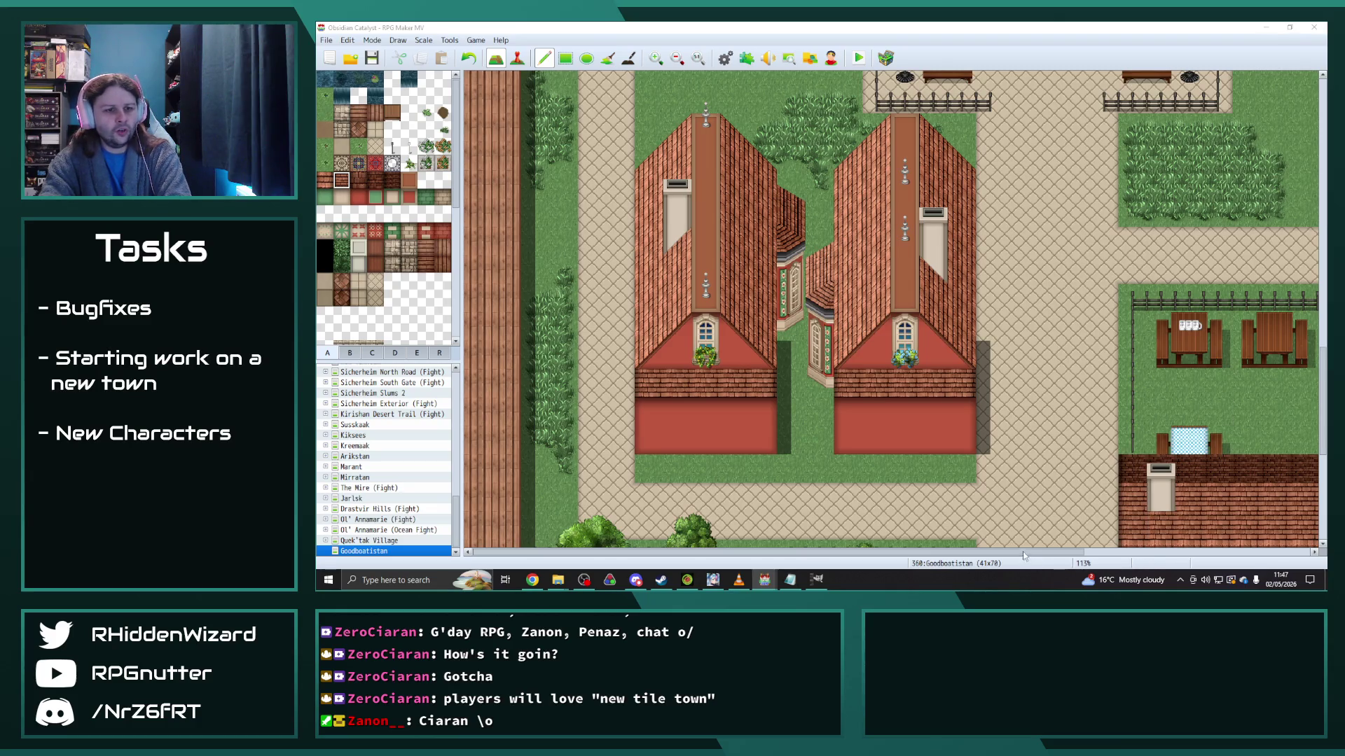
pyautogui.hscroll(5, 1213, 522)
pyautogui.scroll(-5, 1214, 522)
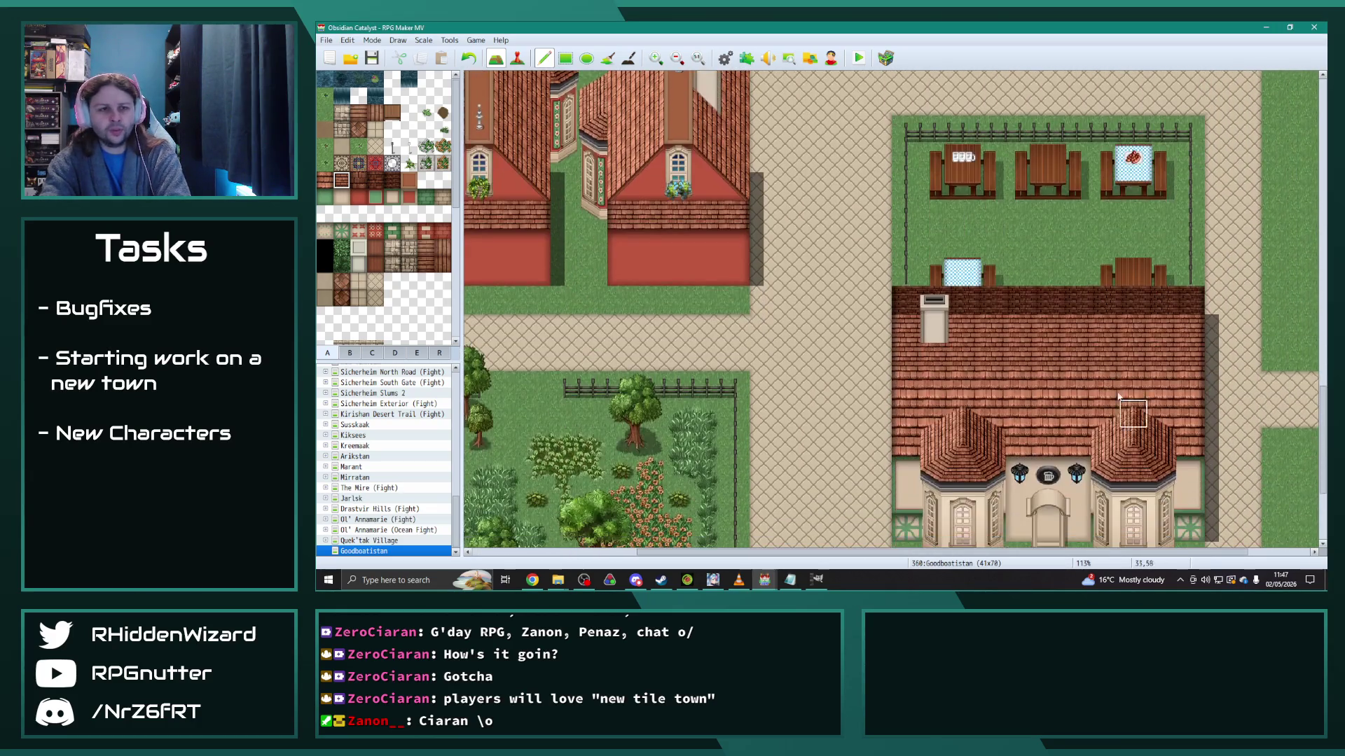
# Step: Place two 1x2 dormer peaks on the manor roof from tileset tab B
pyautogui.click(354, 353)
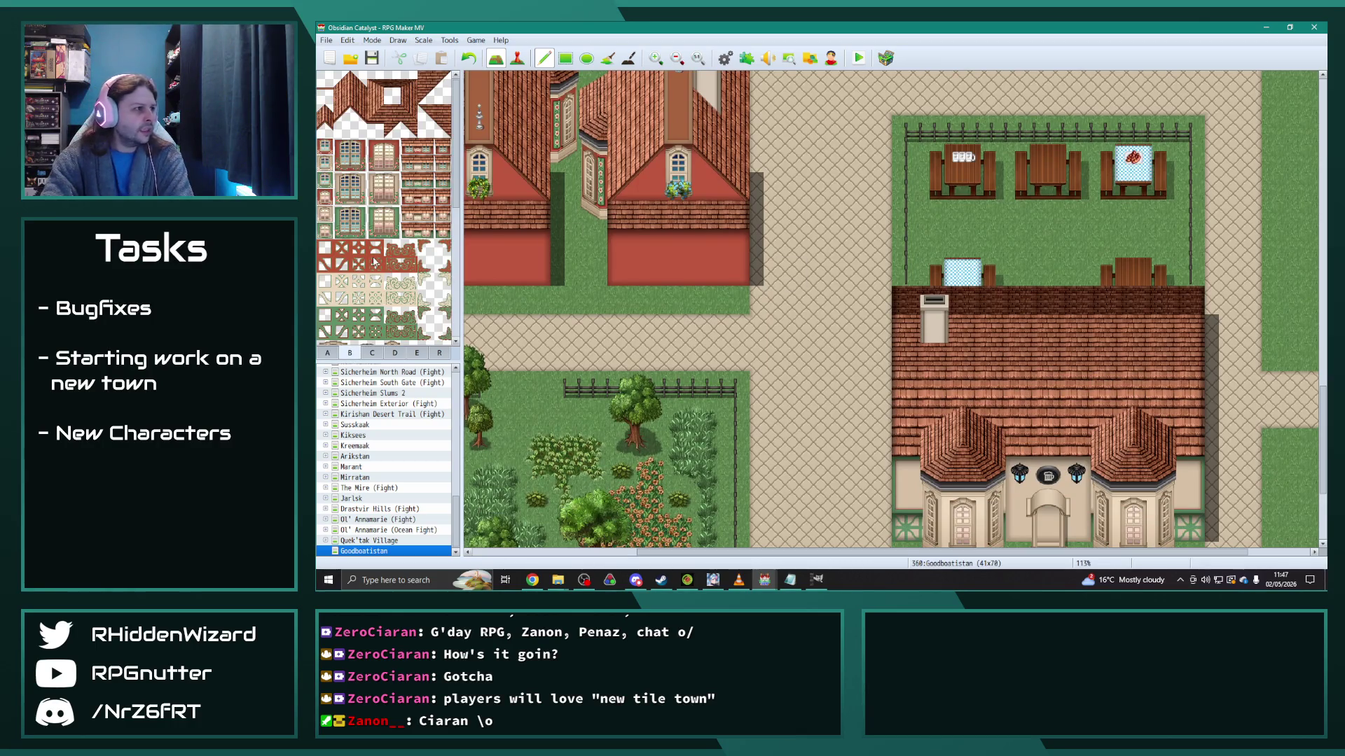
pyautogui.moveTo(324, 112); pyautogui.dragTo(324, 130)
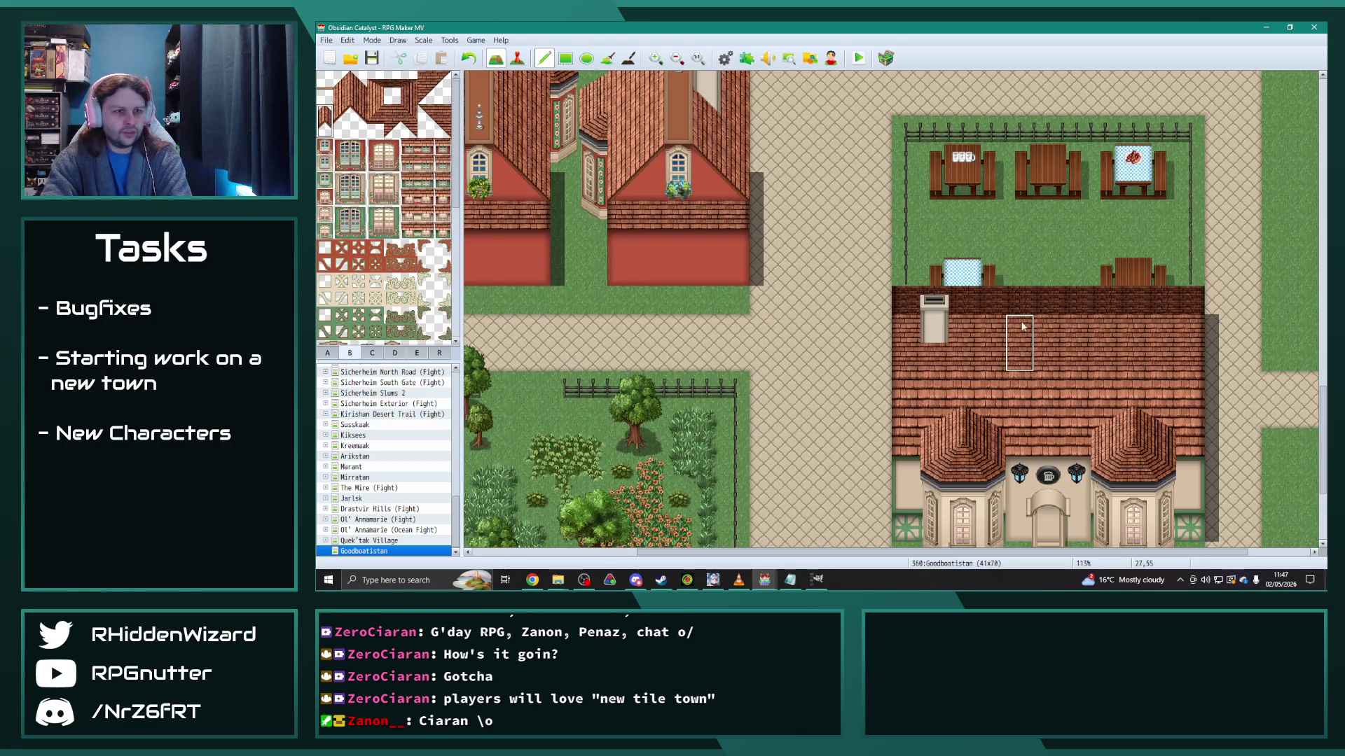
pyautogui.click(990, 324)
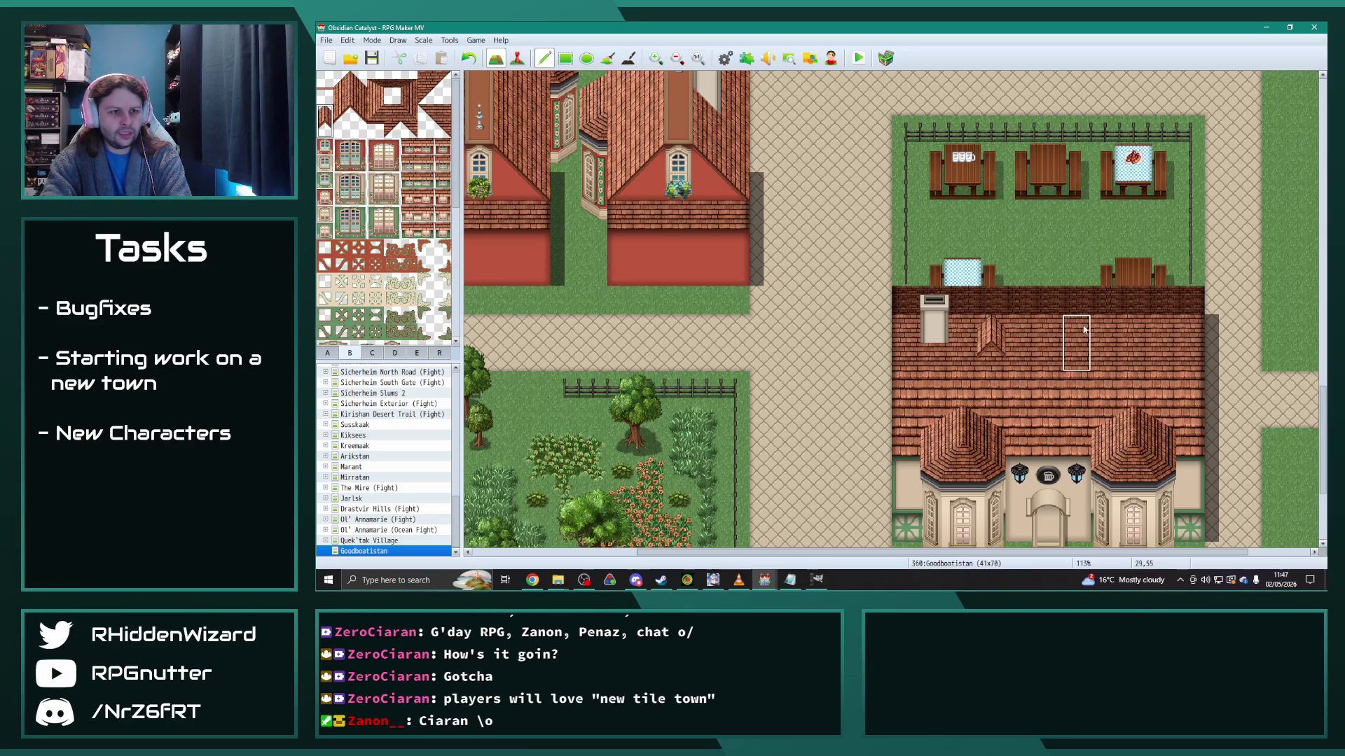
pyautogui.click(1115, 330)
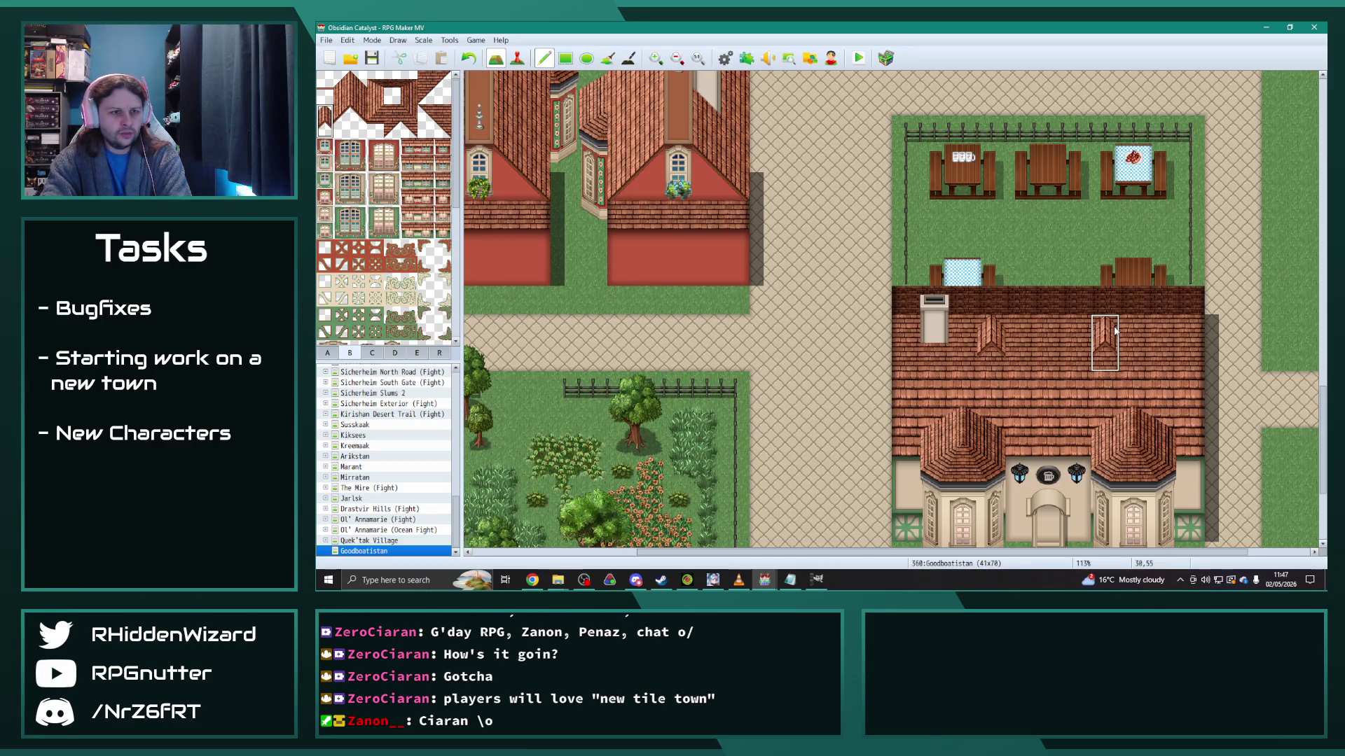
# Step: Put a small window tile on each of the manor's two dormers
pyautogui.click(324, 162)
pyautogui.click(991, 357)
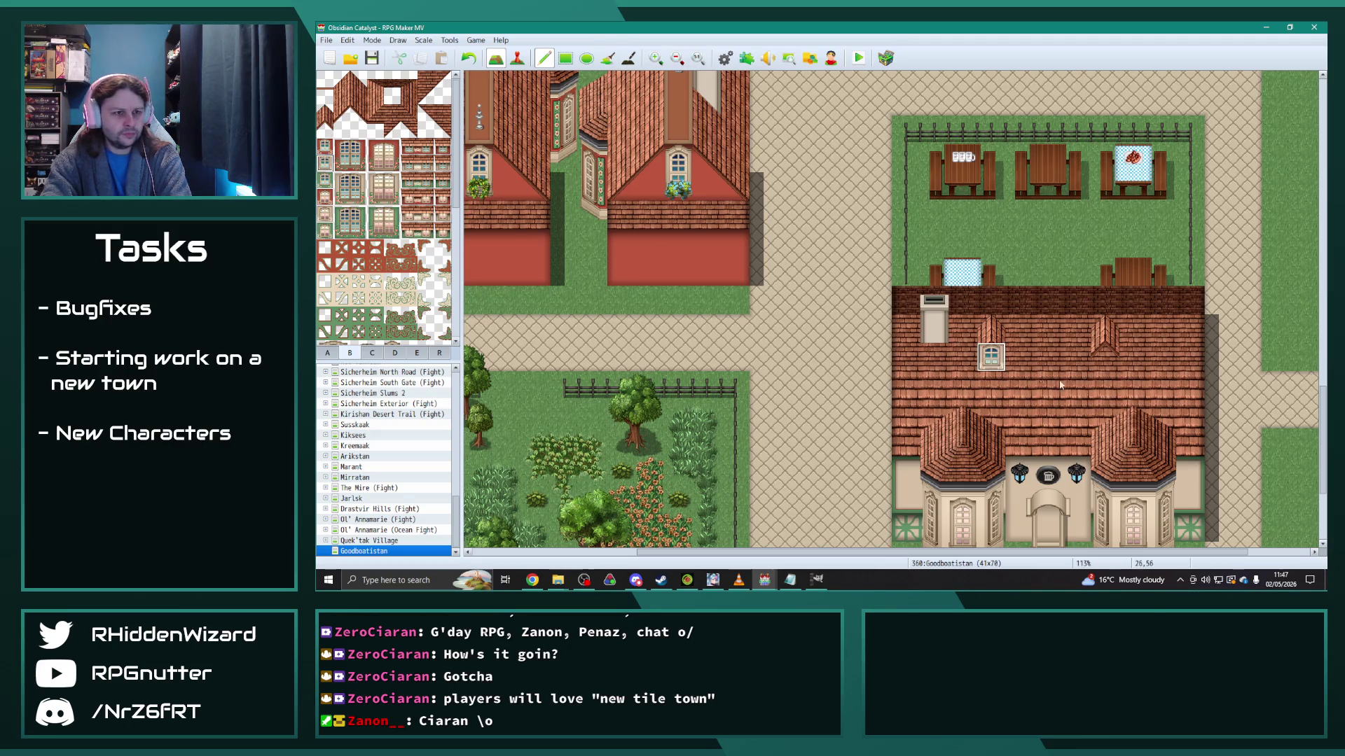
pyautogui.click(1104, 356)
pyautogui.click(324, 129)
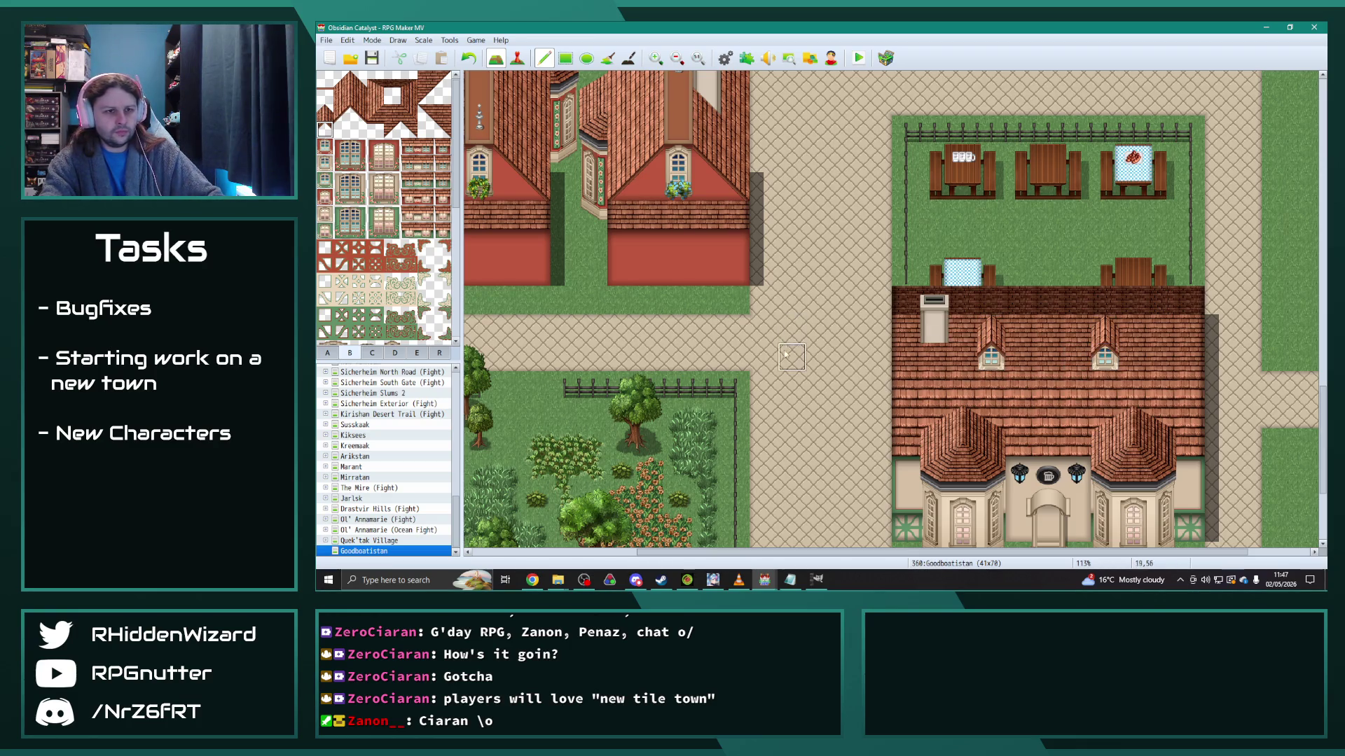
pyautogui.rightClick(812, 384)
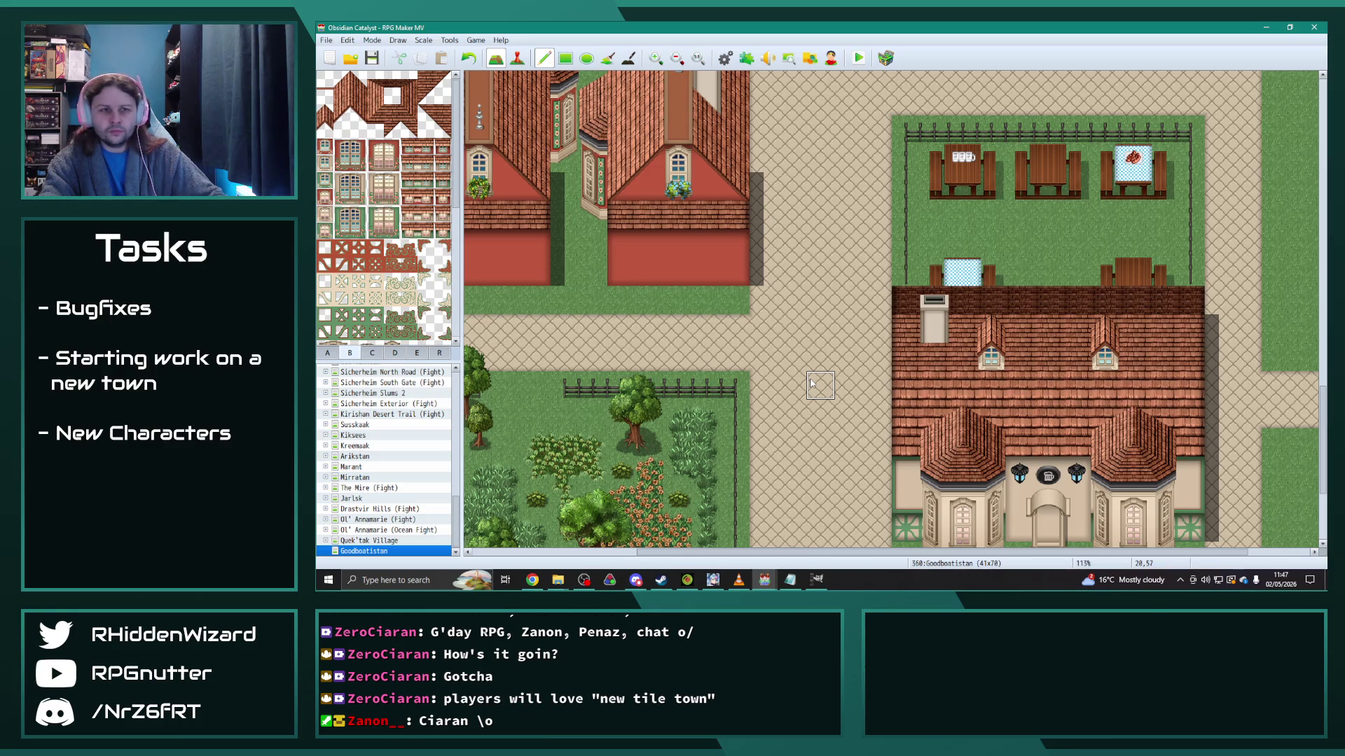
pyautogui.scroll(-2, 1074, 500)
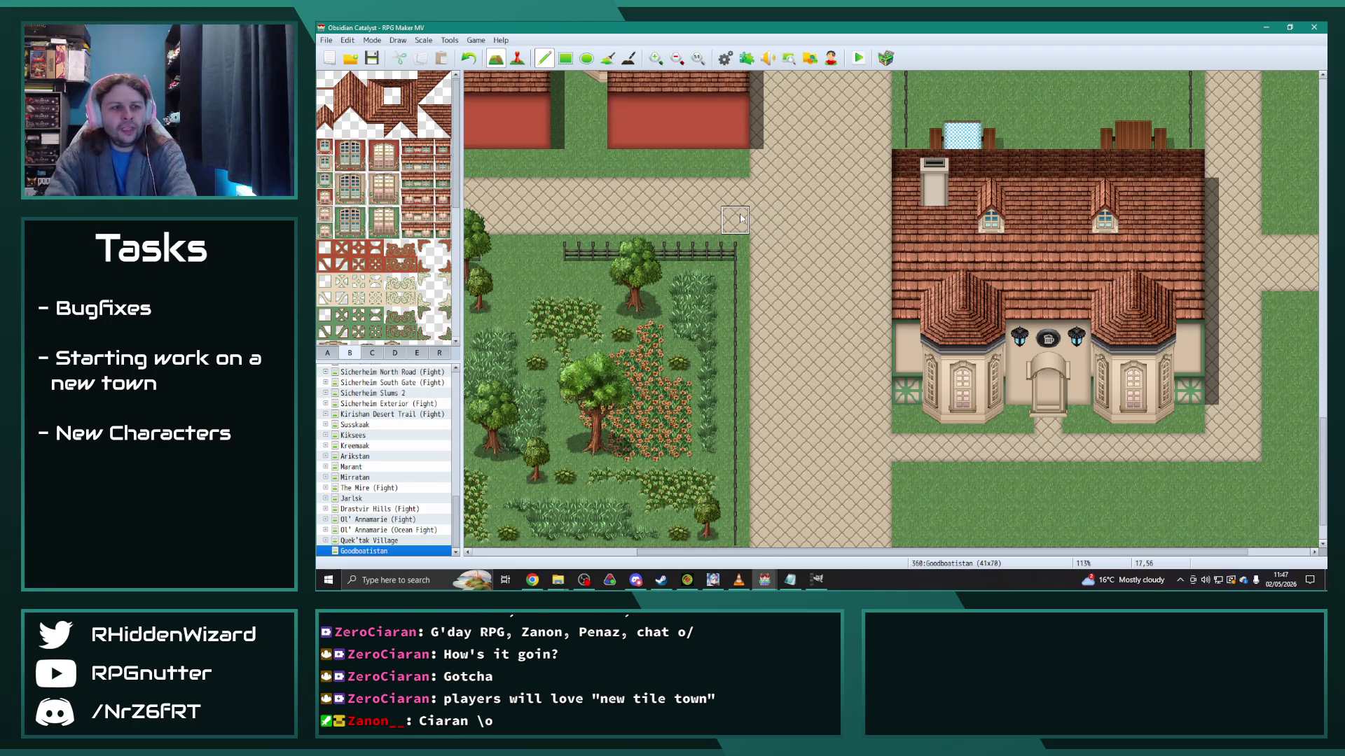
# Step: Place a small plant at the manor's left and right front corners, removing the stray chimney plant
pyautogui.click(374, 354)
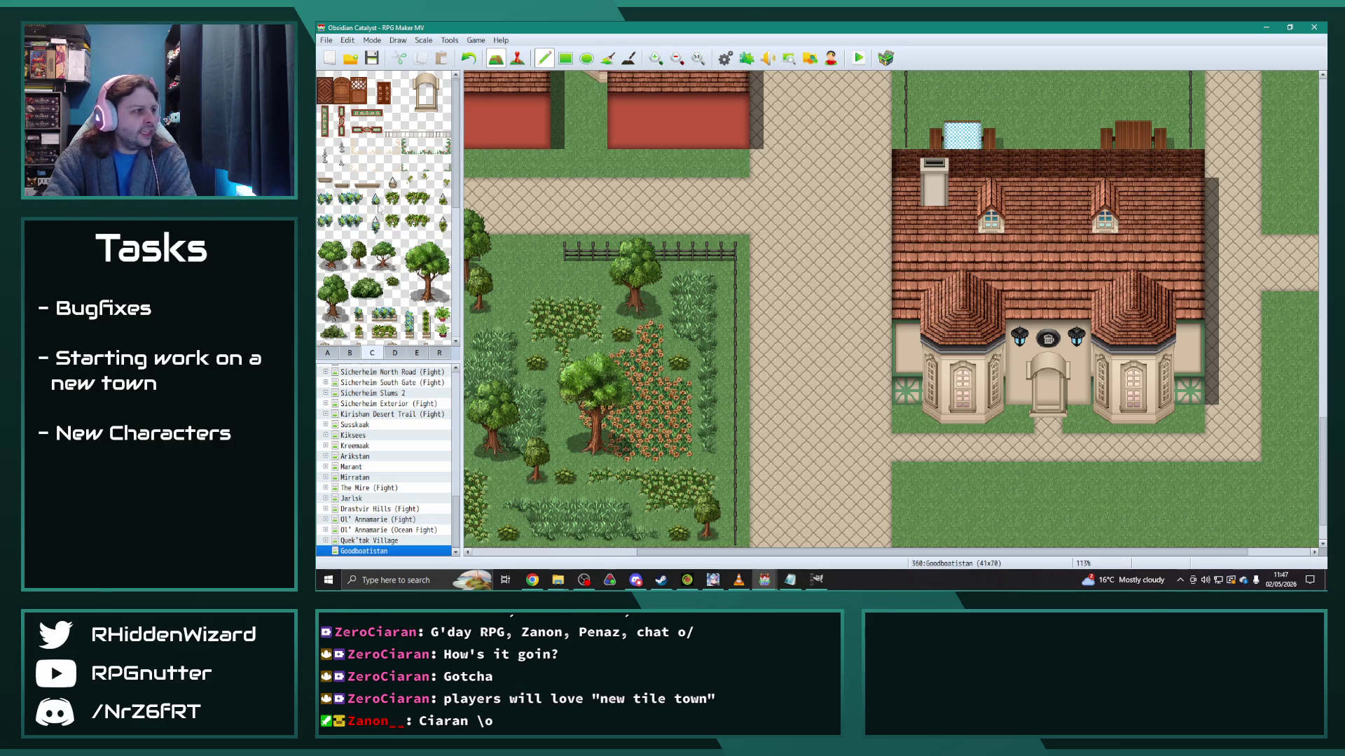
pyautogui.click(443, 198)
pyautogui.click(906, 338)
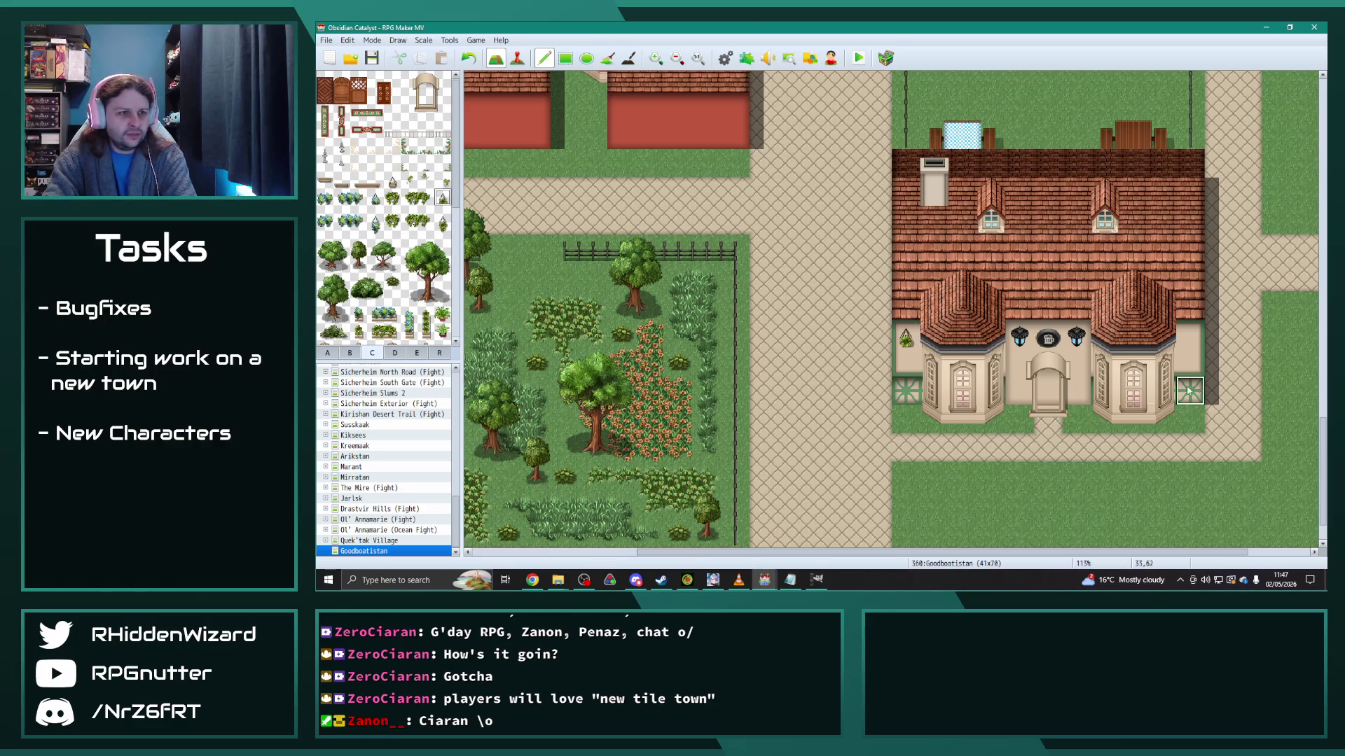
pyautogui.click(1189, 336)
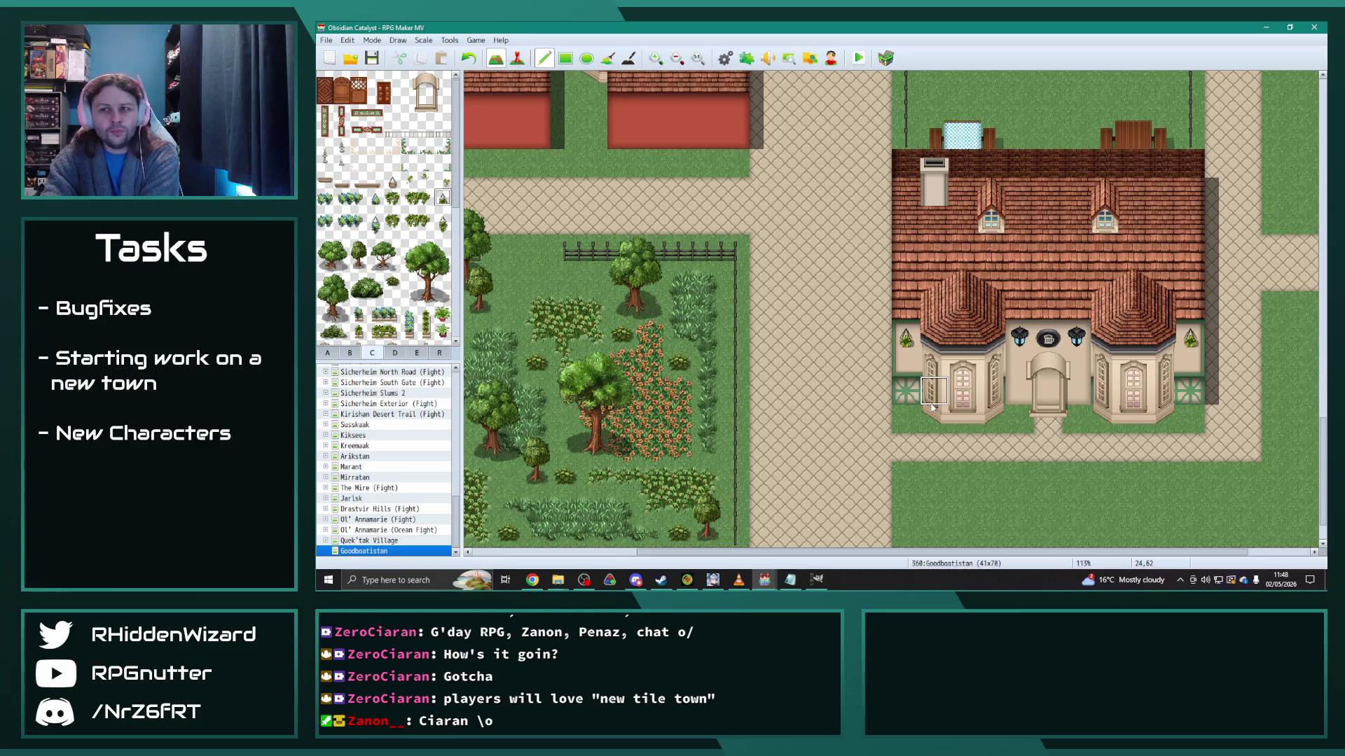
pyautogui.click(931, 192)
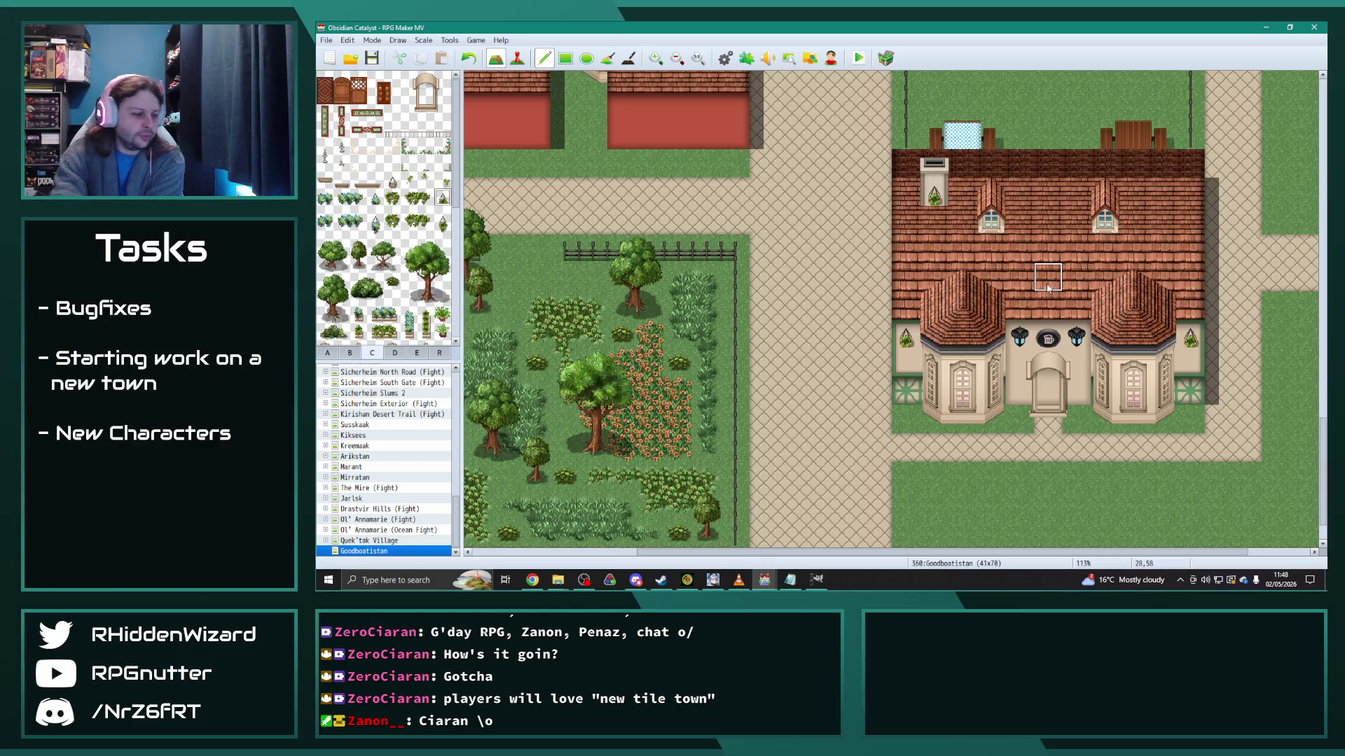
pyautogui.hotkey('ctrl', 'z')
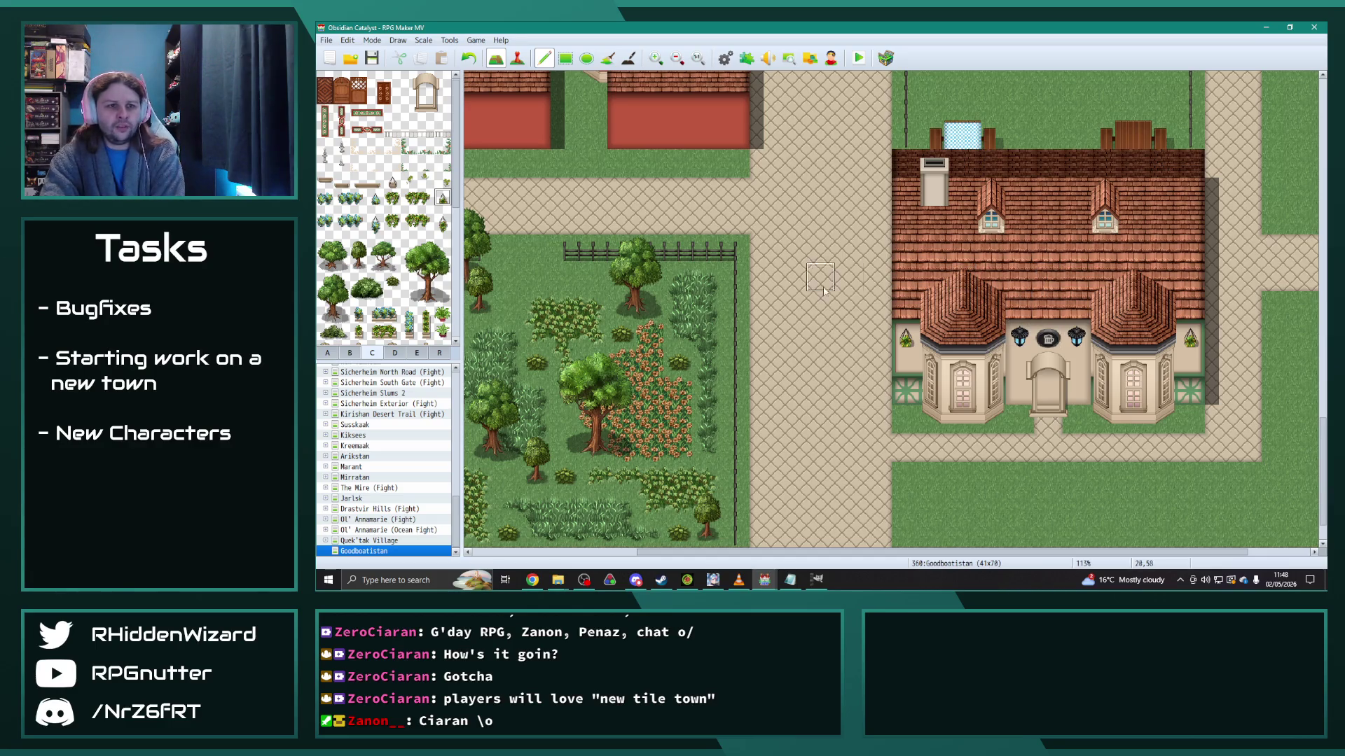
pyautogui.scroll(2, 809, 309)
pyautogui.scroll(-3, 809, 311)
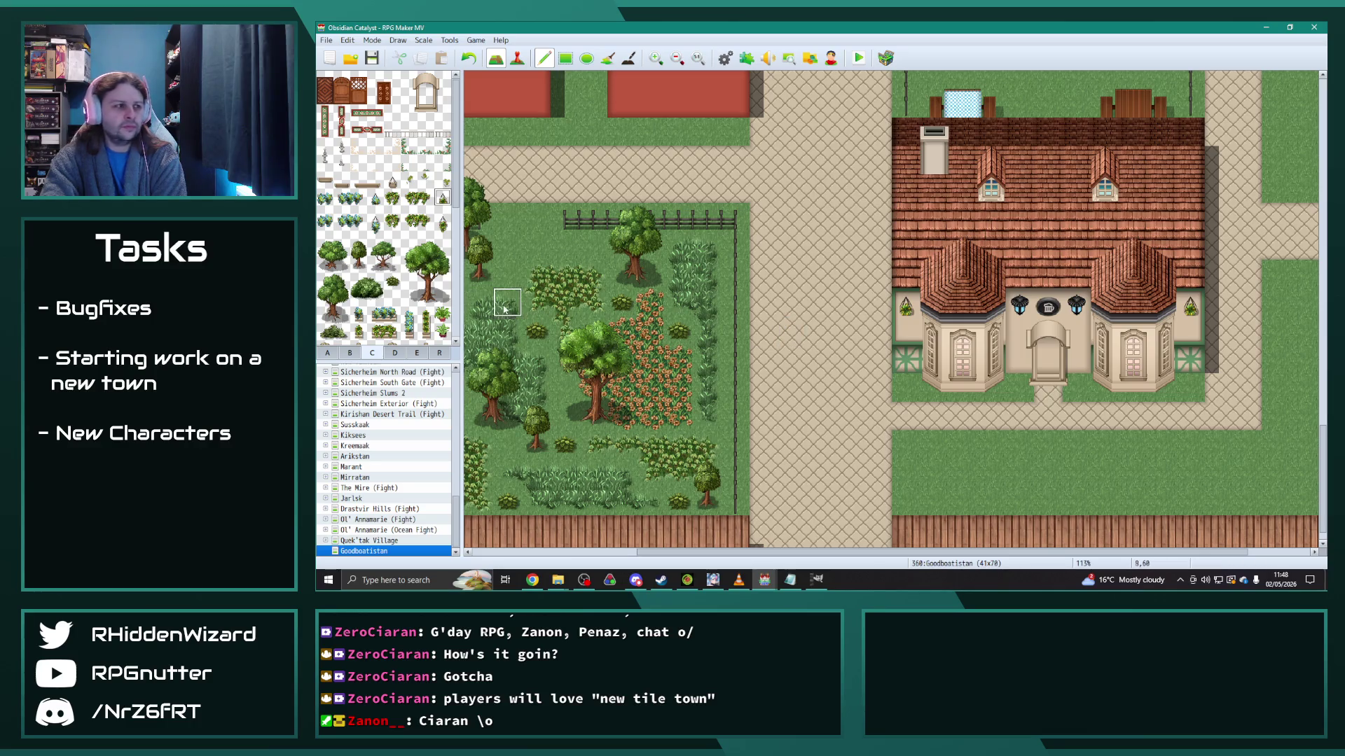
pyautogui.scroll(5, 527, 308)
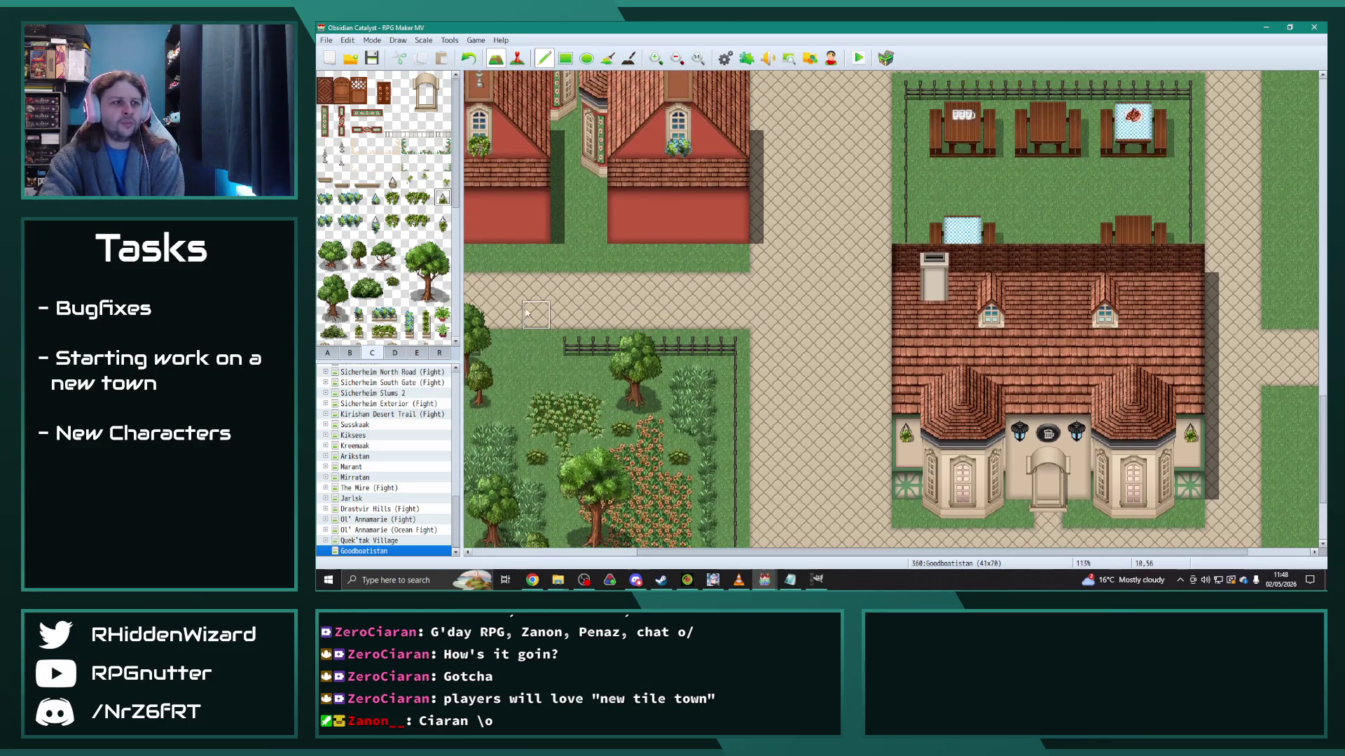
# Step: Stamp a pair of small brown vertical ornaments near the base of each twin house's red wall
pyautogui.moveTo(919, 552); pyautogui.dragTo(746, 551)
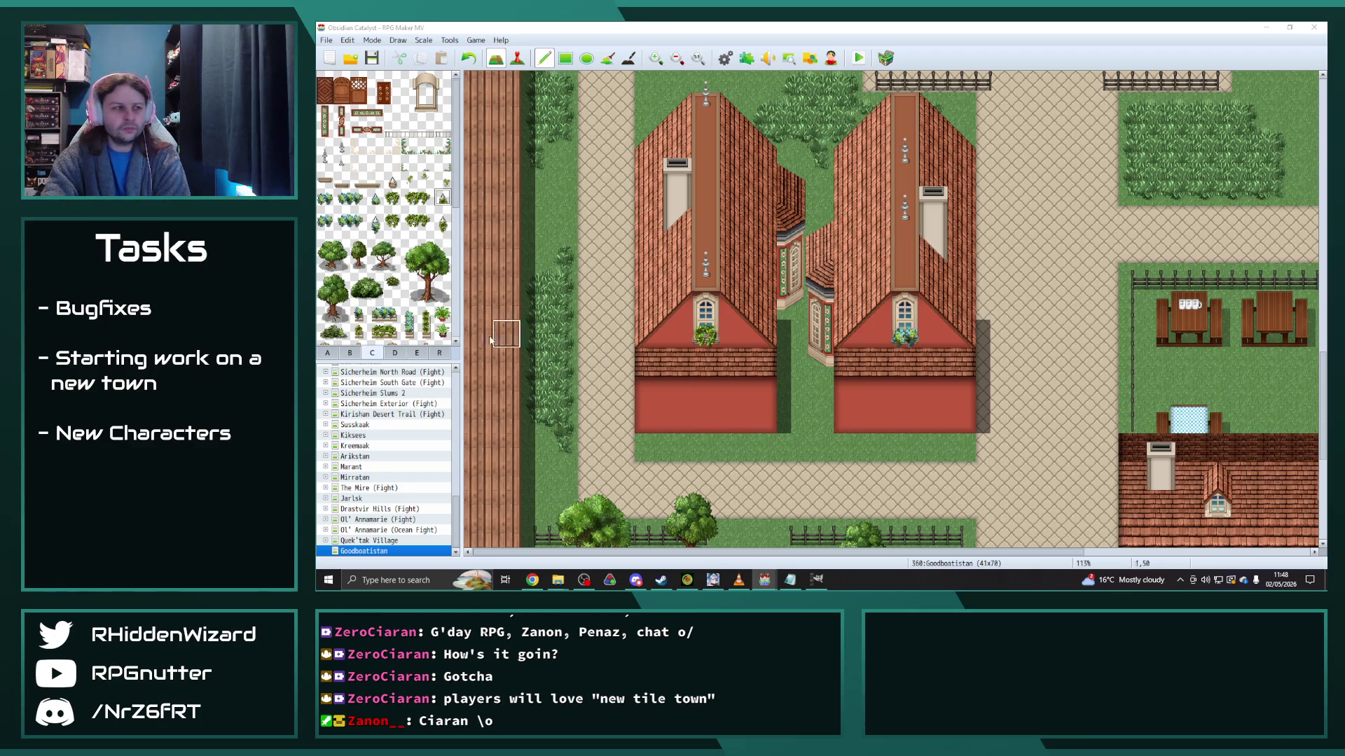
pyautogui.click(328, 121)
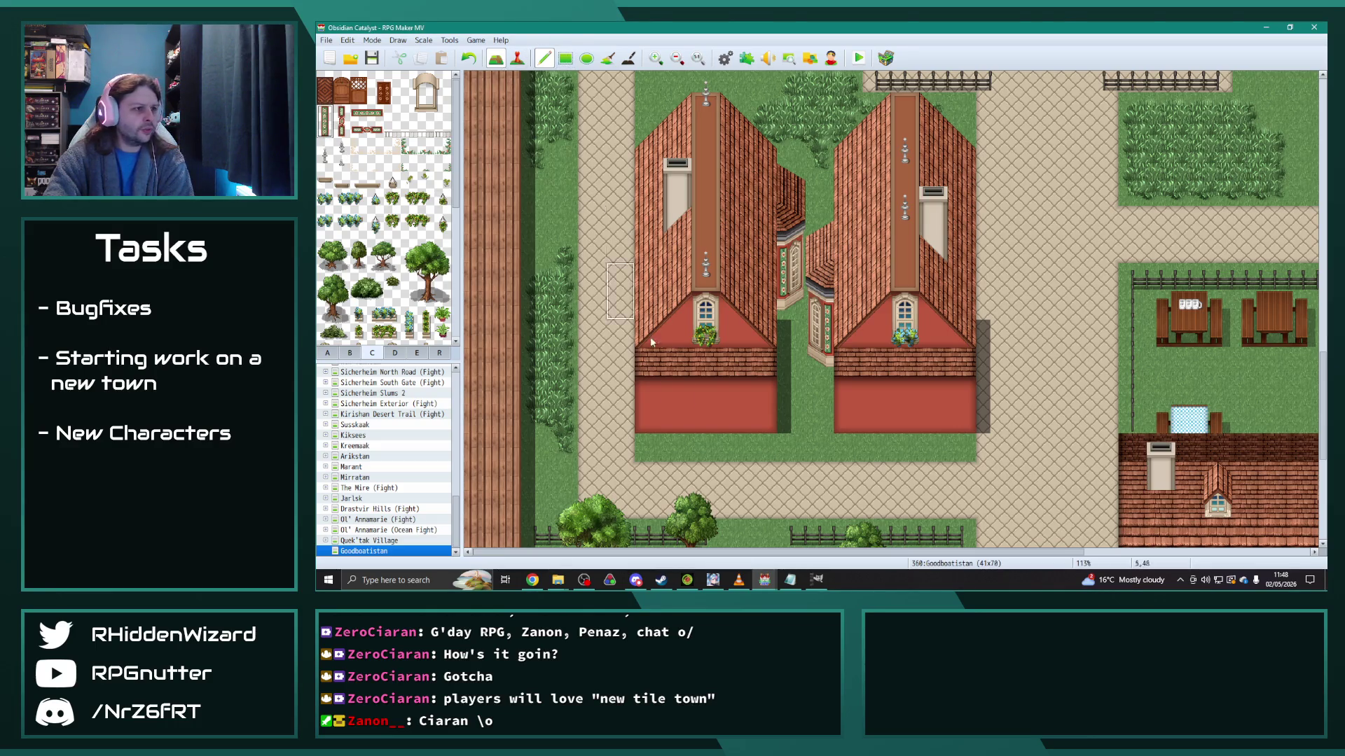
pyautogui.click(678, 405)
pyautogui.click(733, 404)
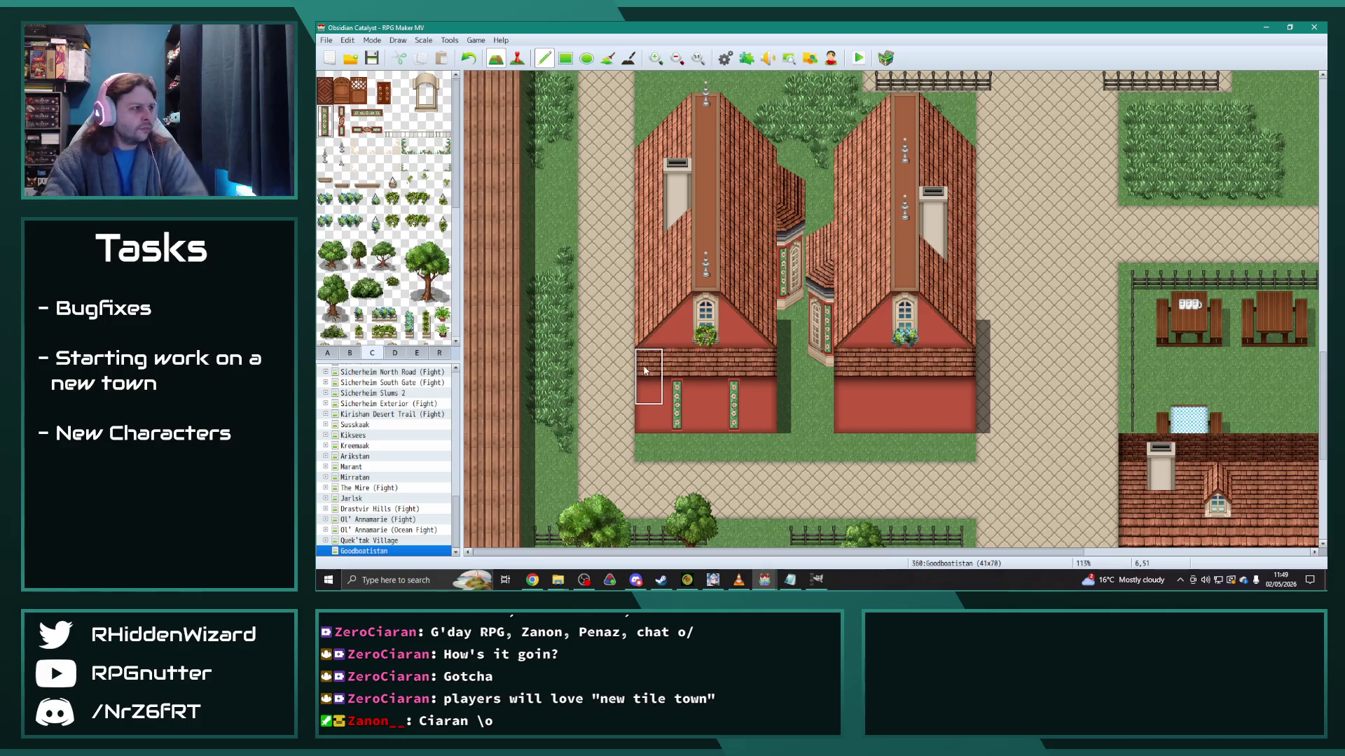
pyautogui.hotkey('ctrl', 'z')
pyautogui.hotkey('ctrl', 'z')
pyautogui.click(379, 83)
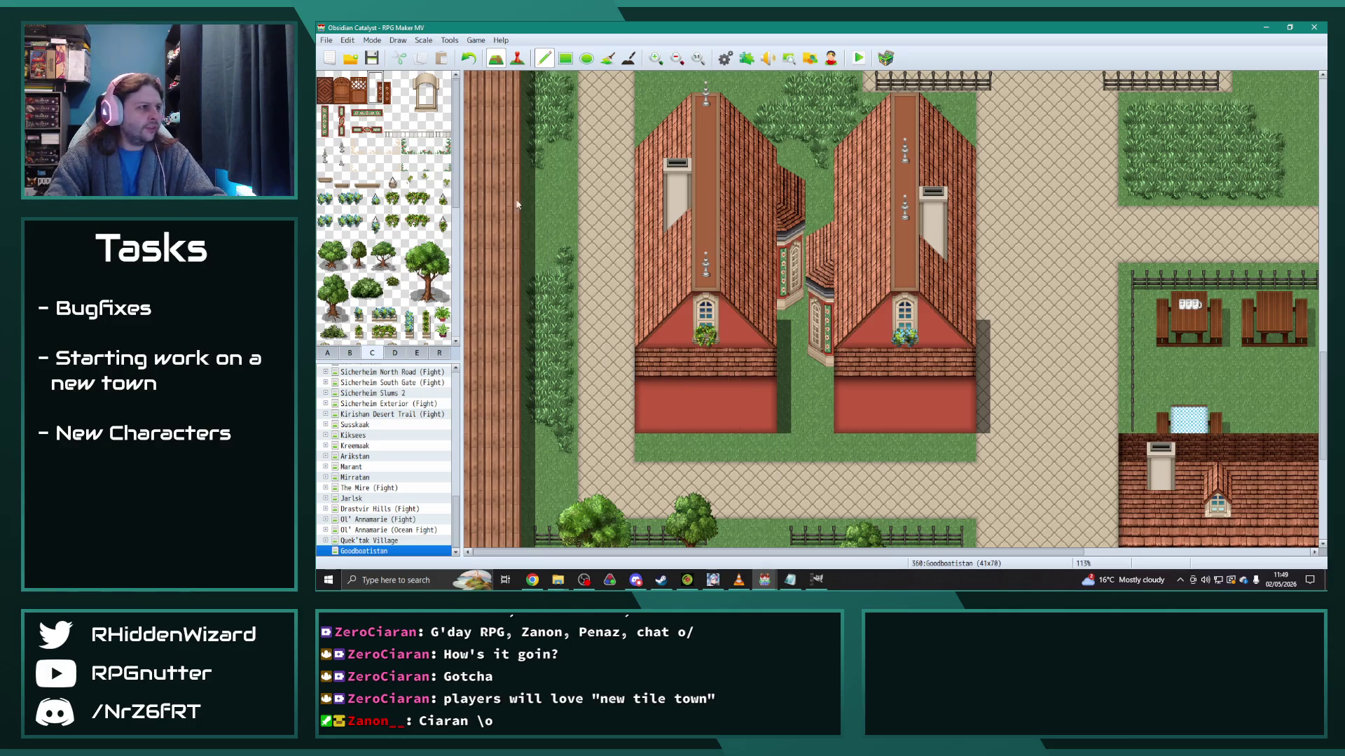
pyautogui.click(686, 413)
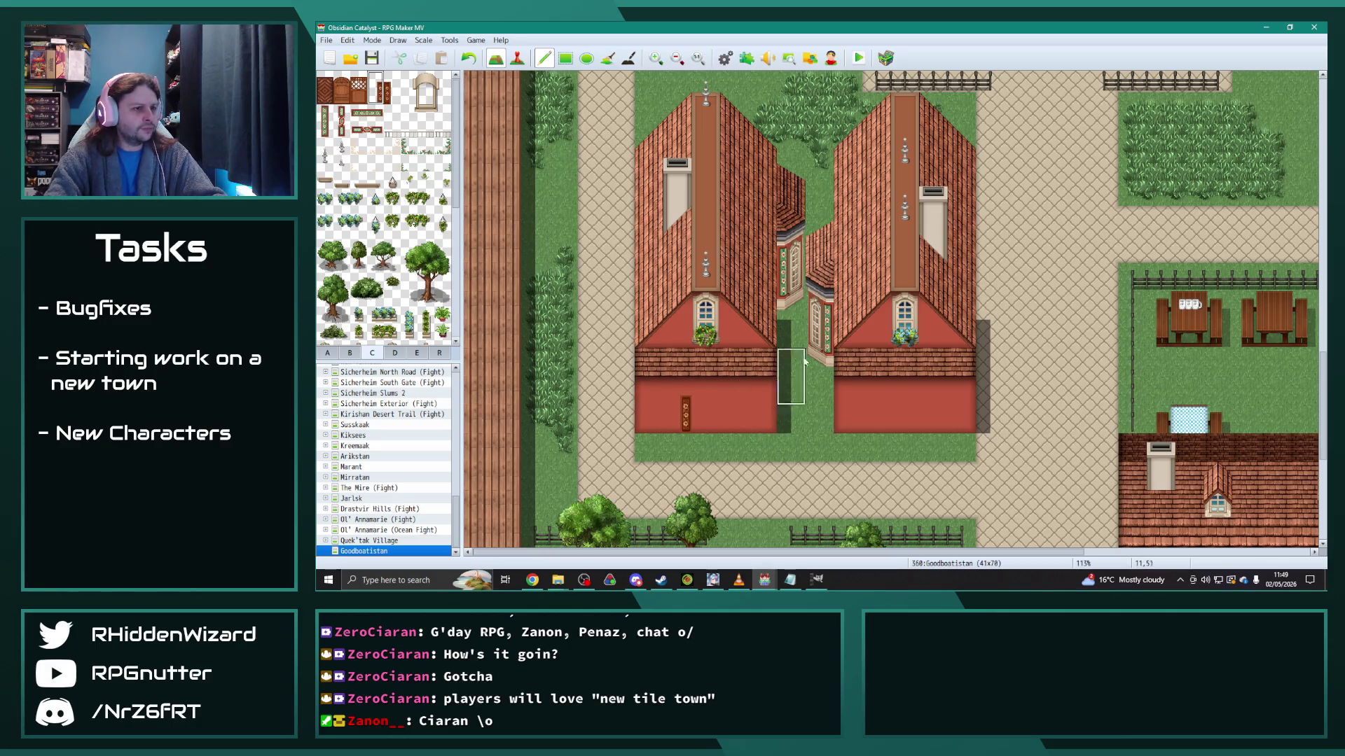
pyautogui.click(885, 413)
pyautogui.click(394, 84)
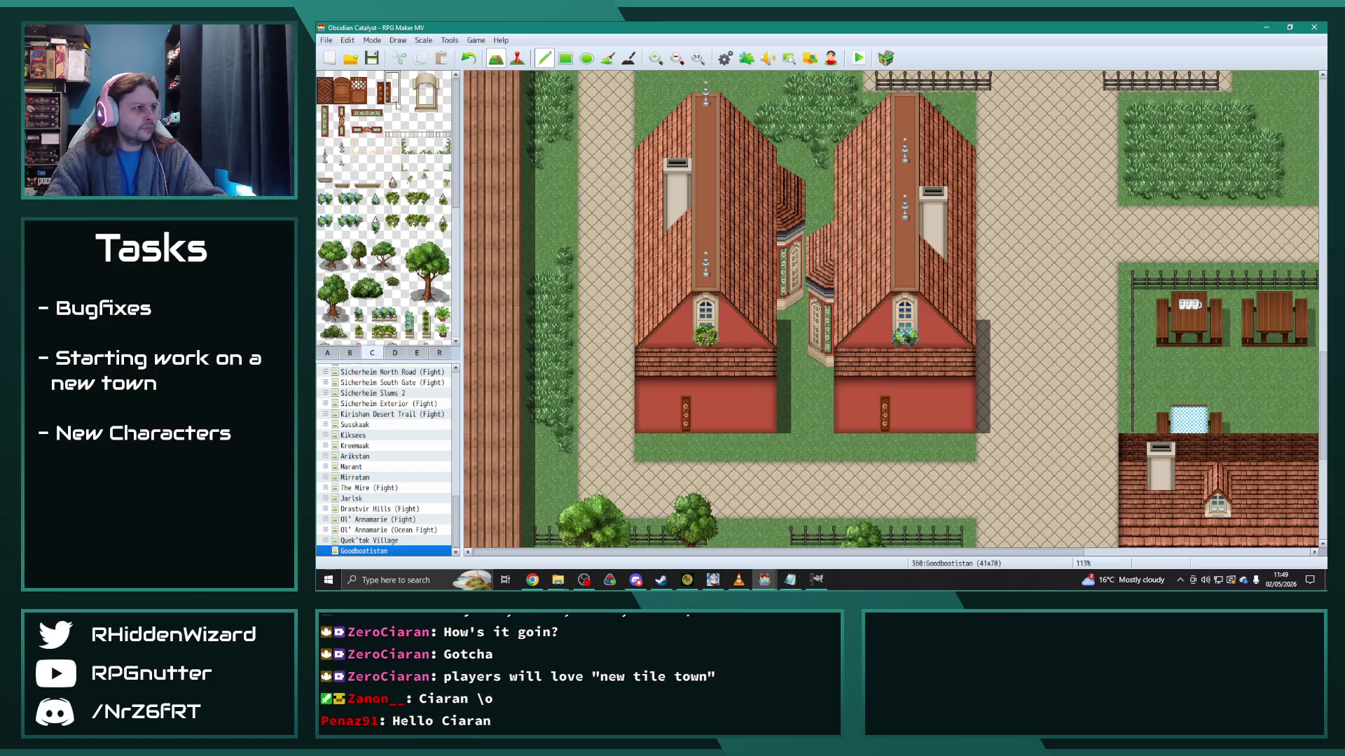
pyautogui.click(725, 413)
pyautogui.click(923, 400)
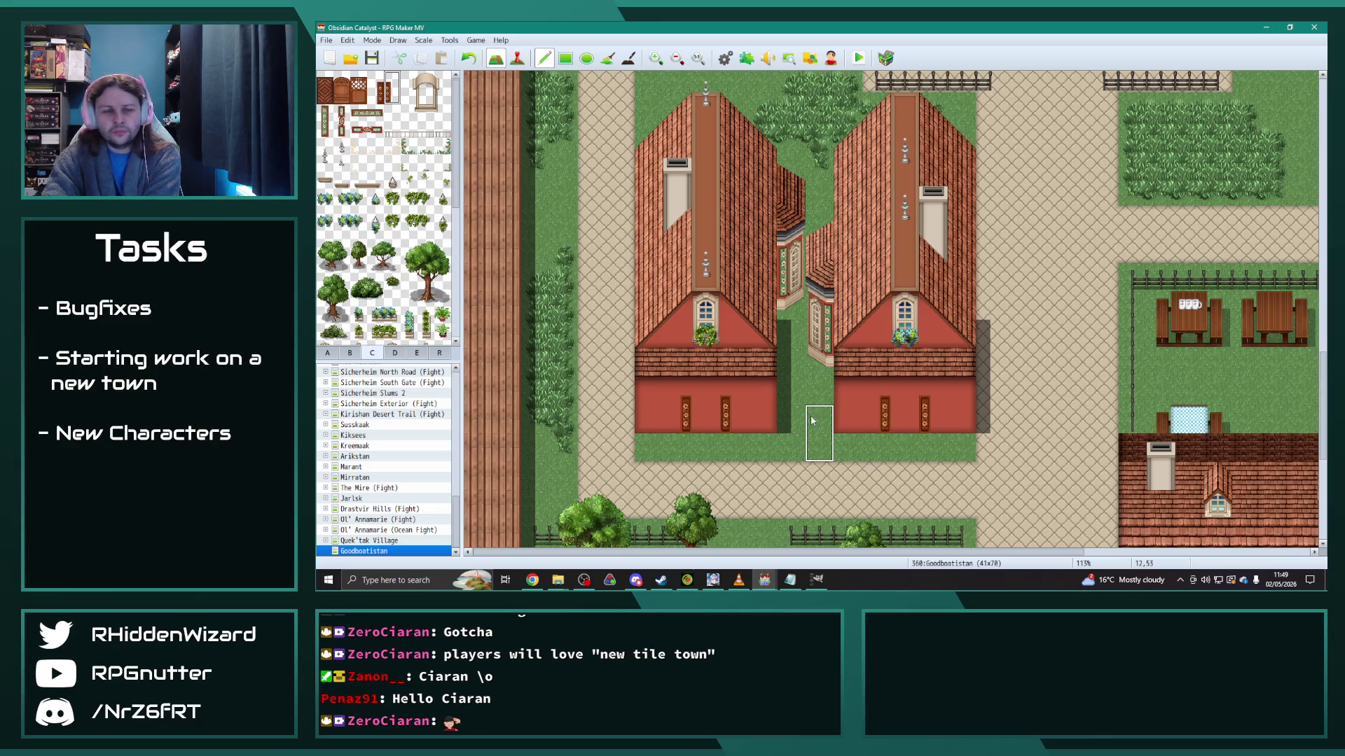
# Step: Place a small tree and pointed ornament by the left house's window, plus a plant at its lower-left corner
pyautogui.click(375, 198)
pyautogui.click(677, 334)
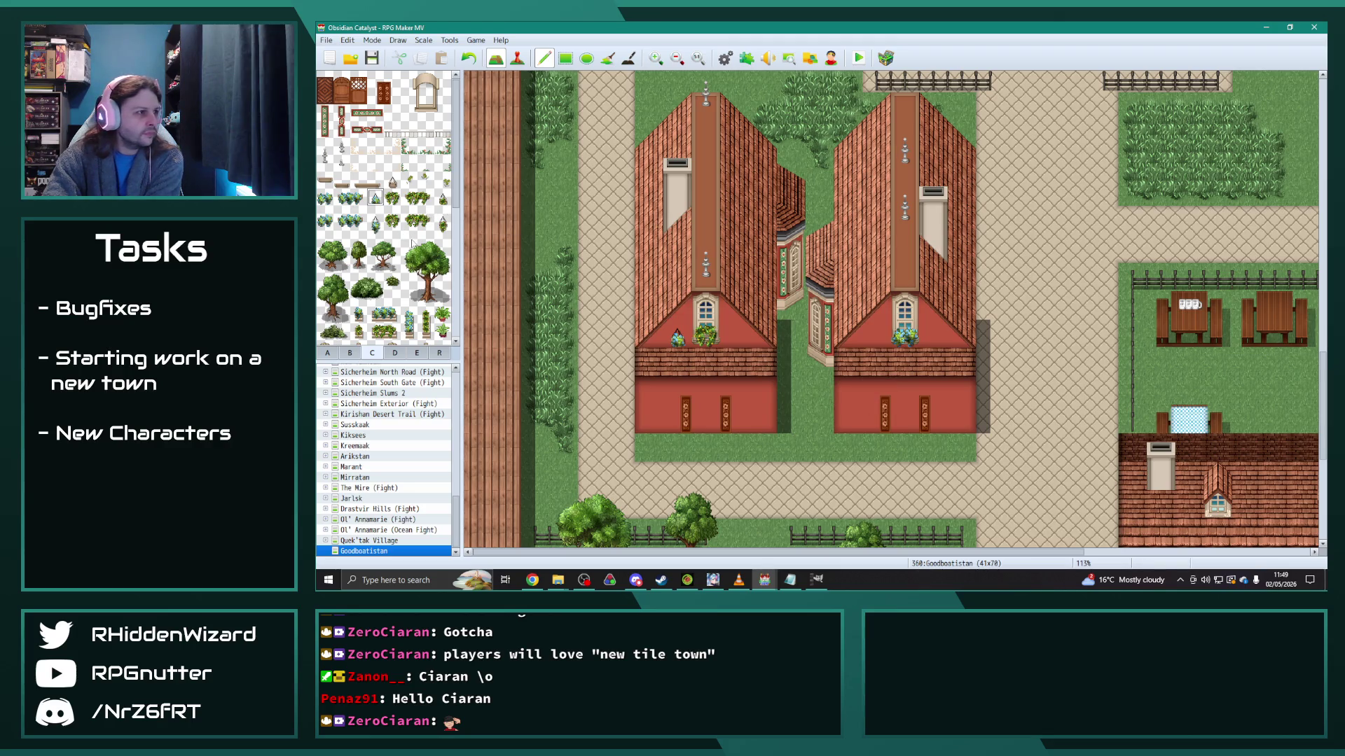
pyautogui.click(392, 181)
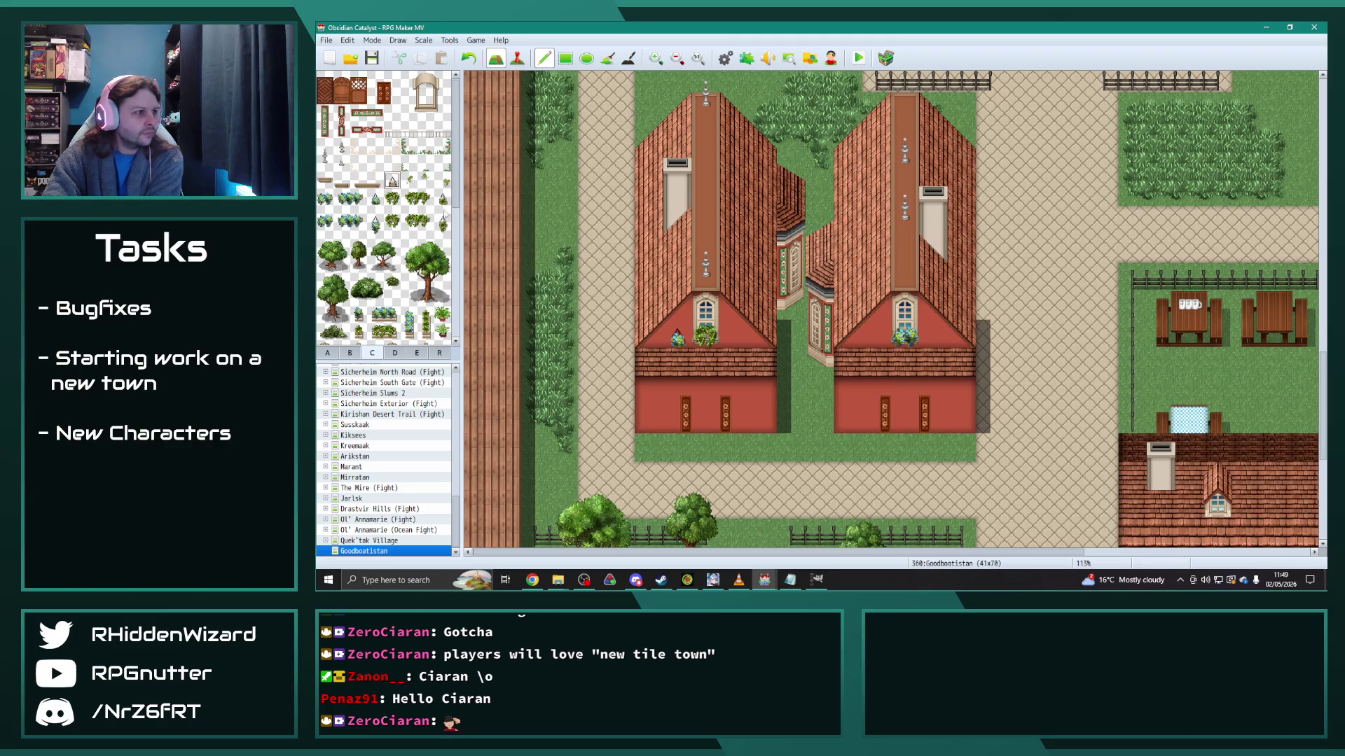
pyautogui.click(735, 337)
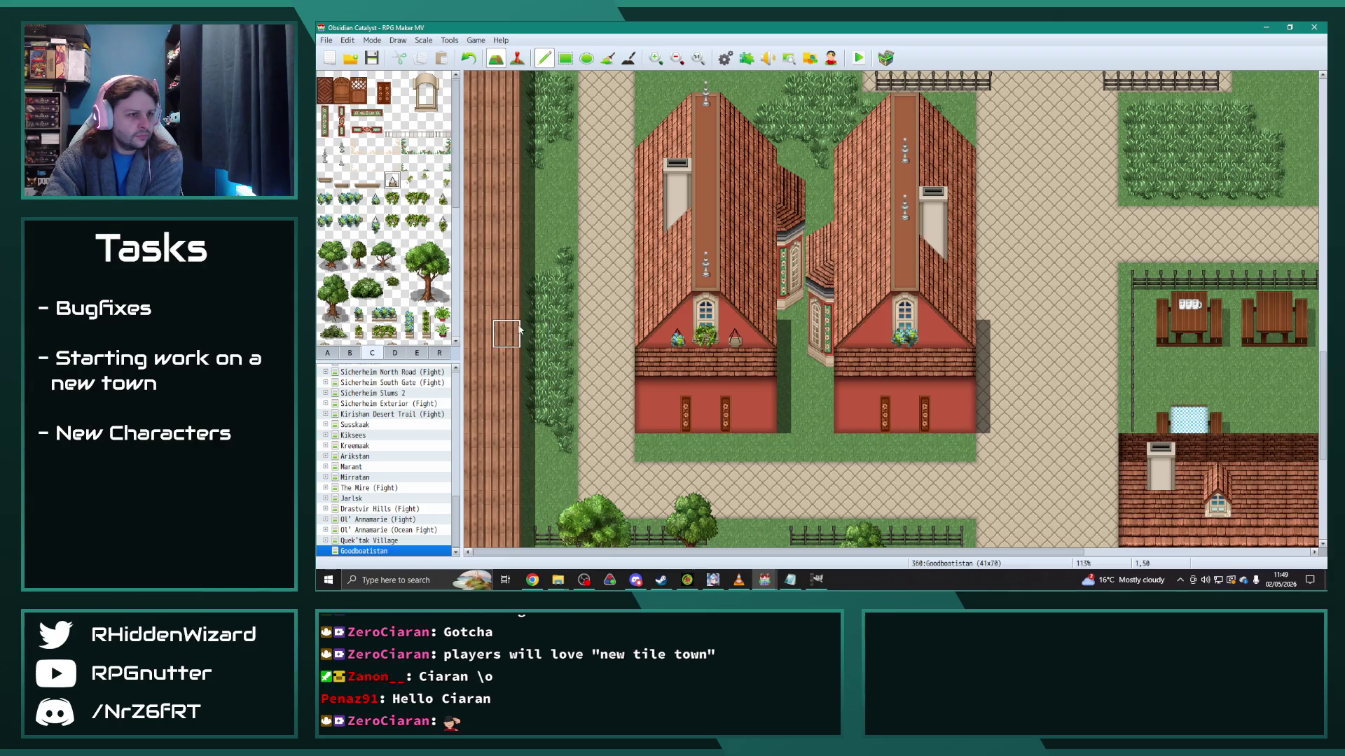
pyautogui.click(409, 147)
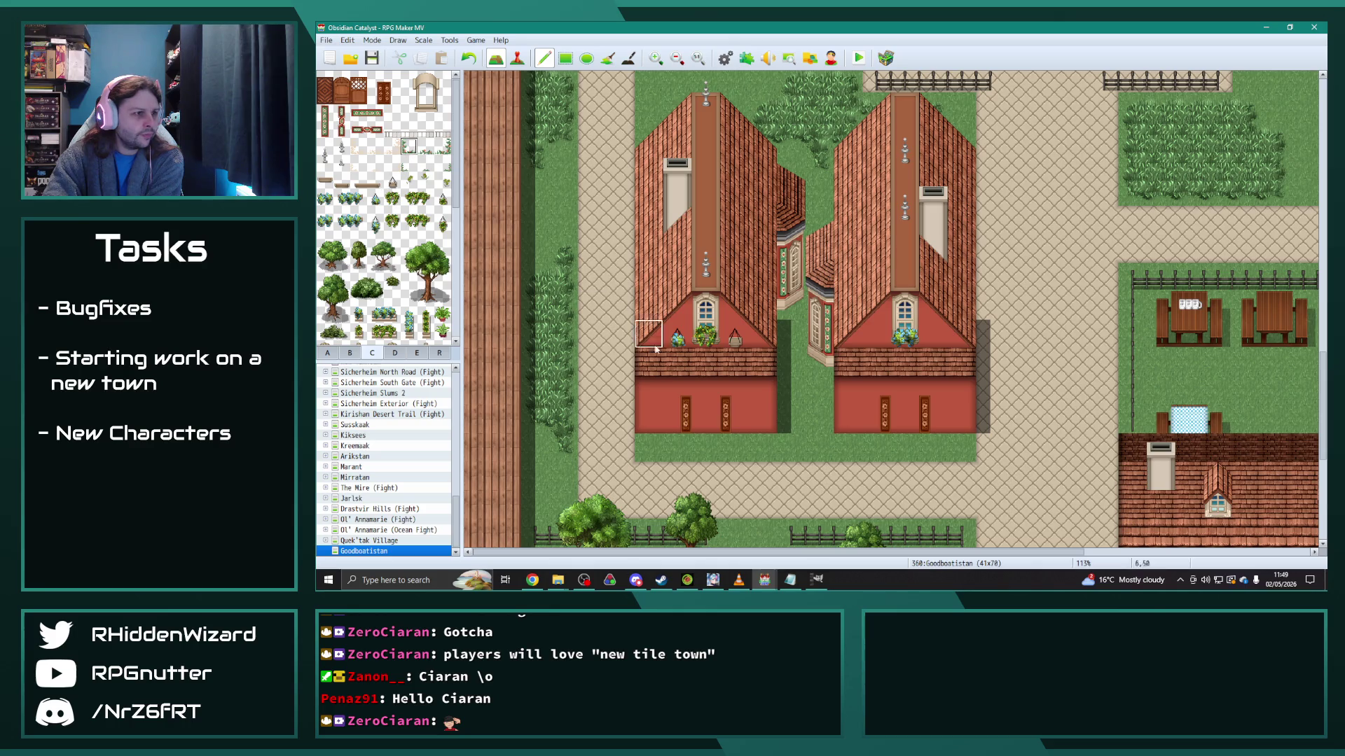
pyautogui.click(650, 419)
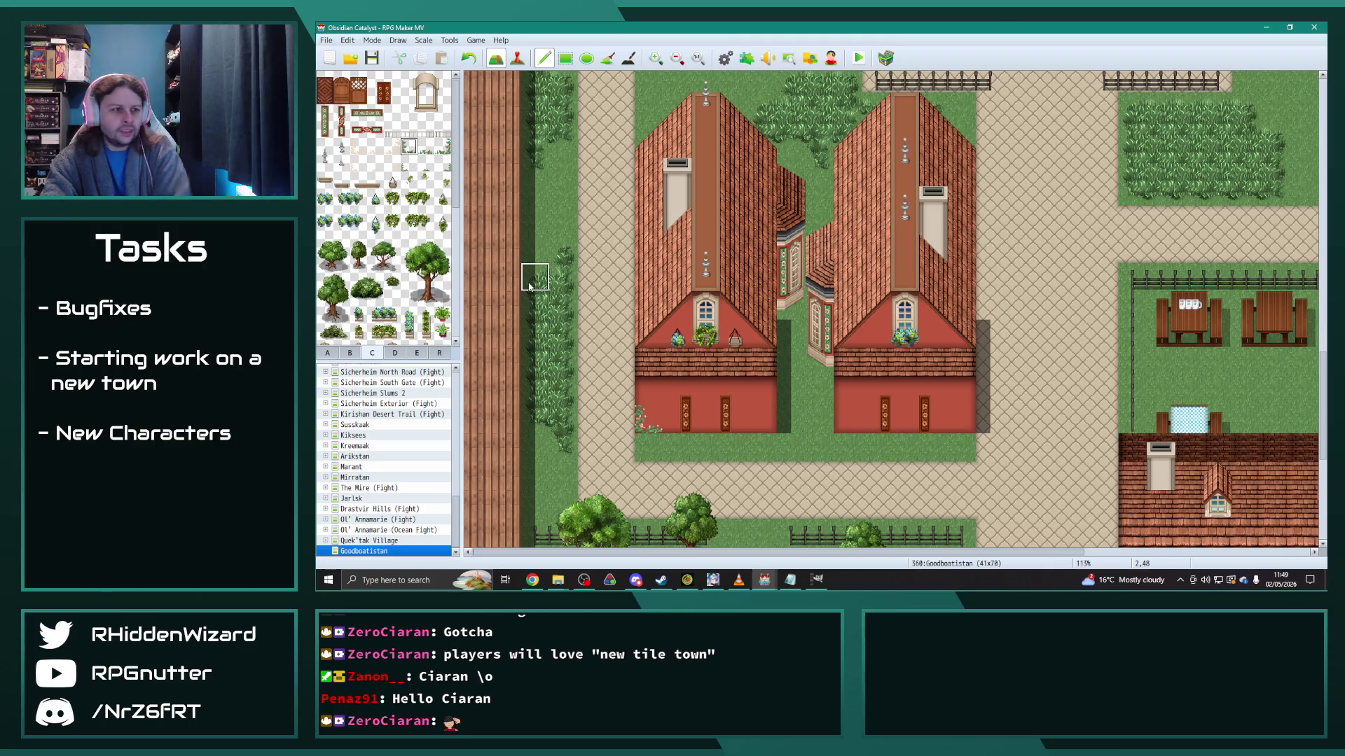
pyautogui.scroll(-5, 1040, 422)
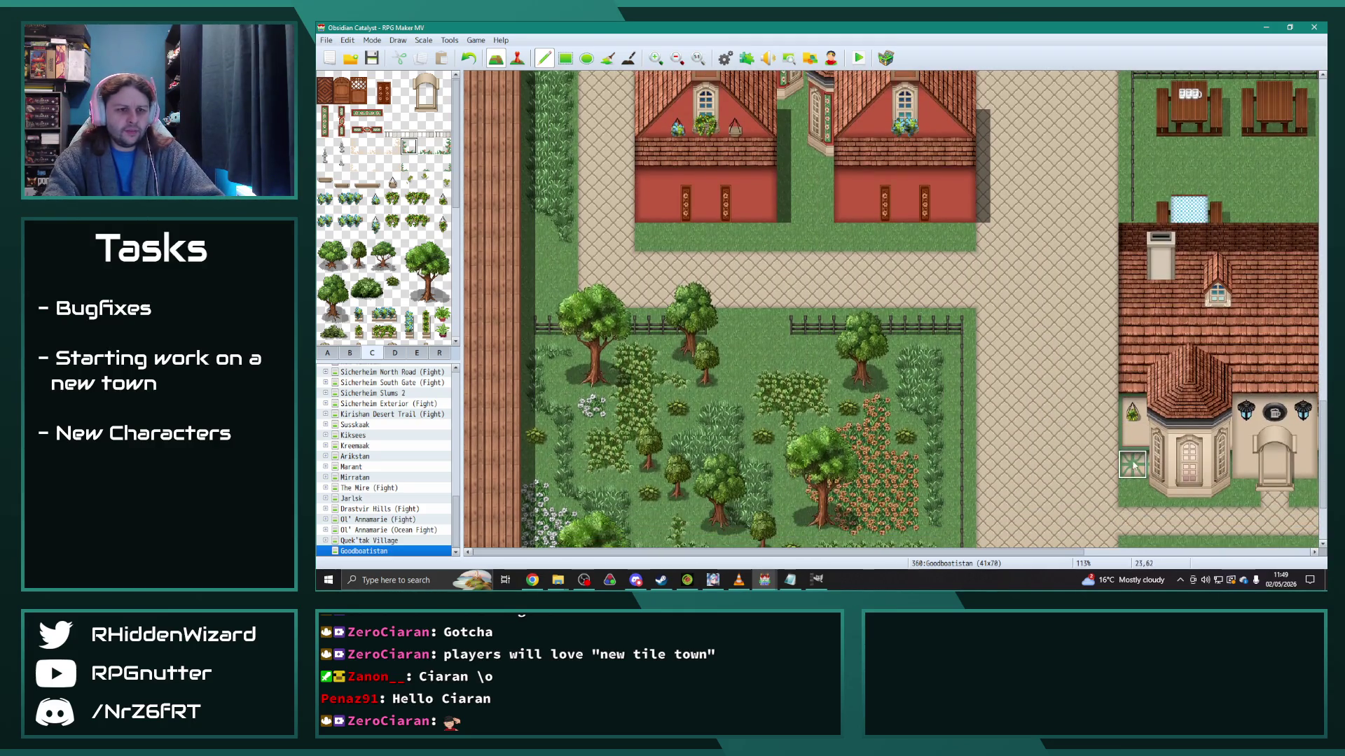
pyautogui.moveTo(973, 554); pyautogui.dragTo(1184, 553)
pyautogui.click(442, 146)
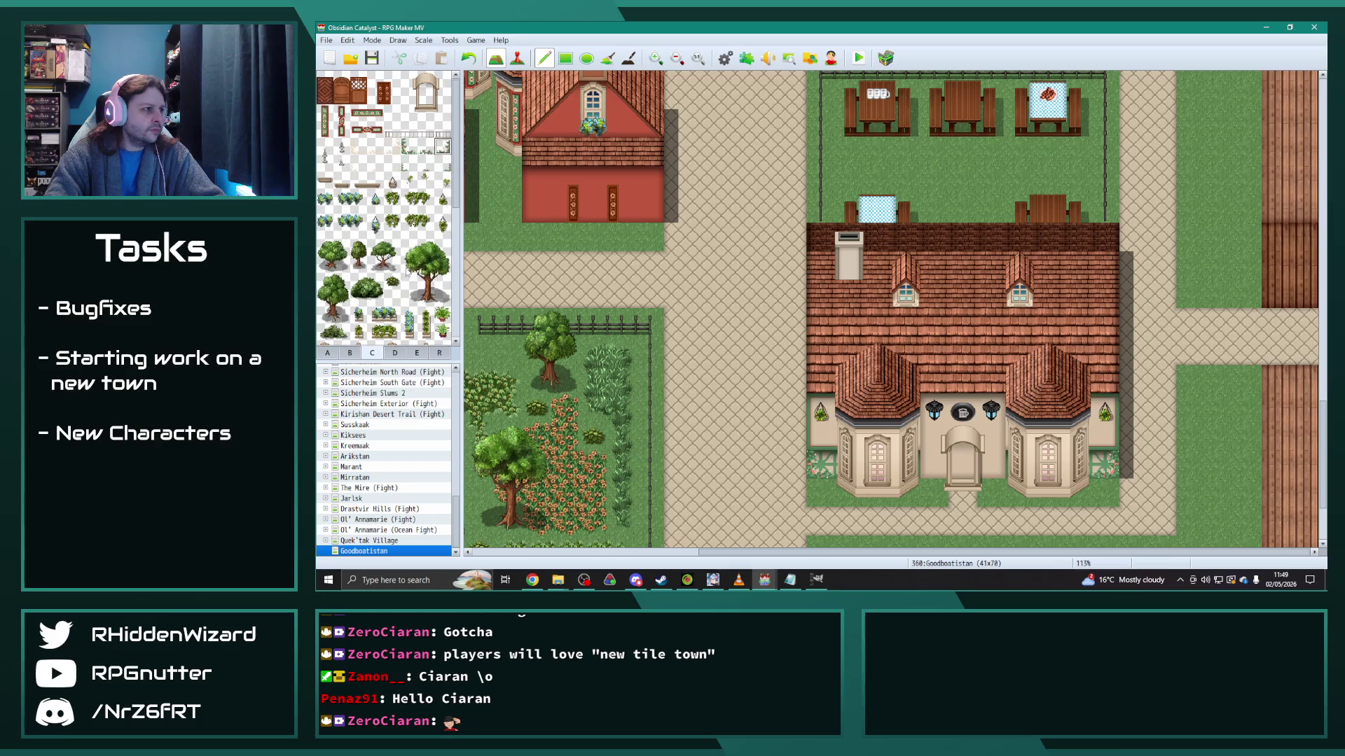
pyautogui.moveTo(366, 117); pyautogui.dragTo(379, 117)
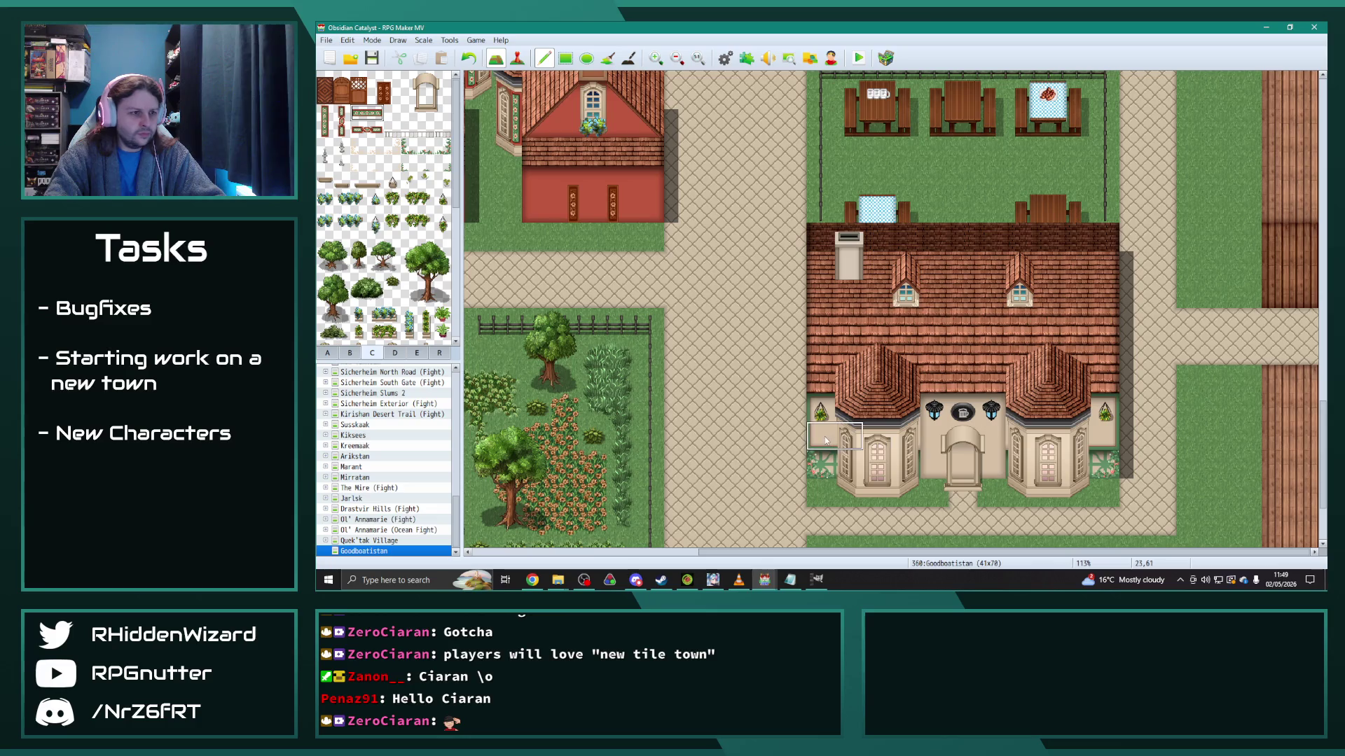
pyautogui.click(358, 131)
pyautogui.click(820, 435)
pyautogui.hotkey('ctrl', 'z')
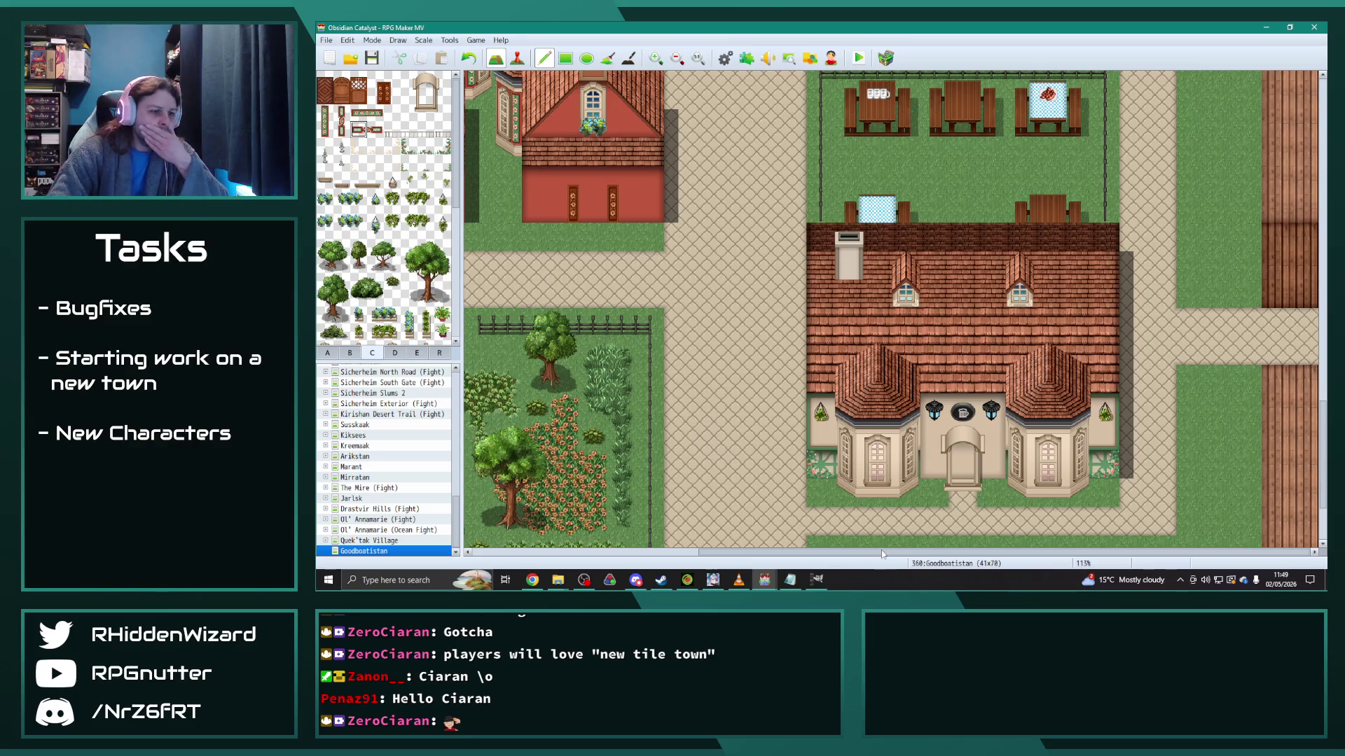
# Step: Place a small flower beside the house door, discarding trial green banners
pyautogui.hscroll(-5, 607, 477)
pyautogui.scroll(2, 606, 476)
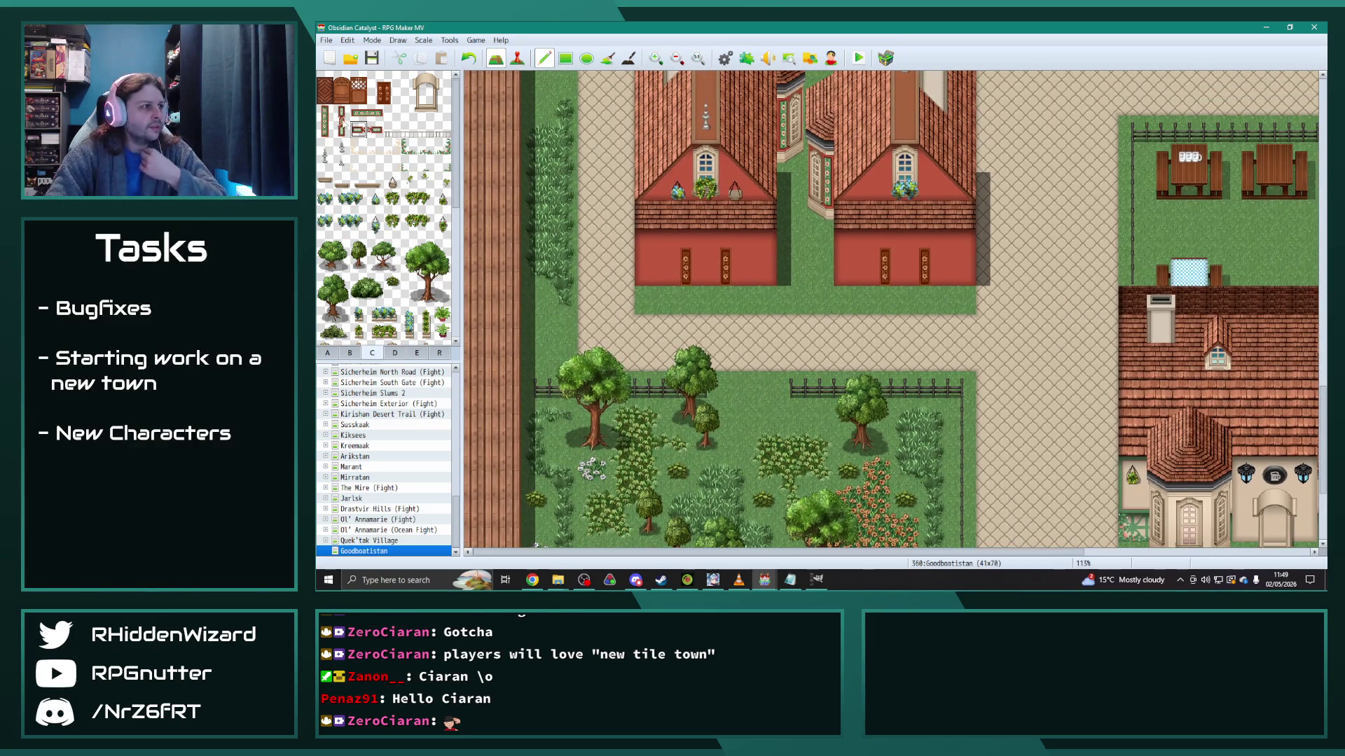
pyautogui.click(761, 241)
pyautogui.click(960, 242)
pyautogui.hotkey('ctrl', 'z')
pyautogui.hotkey('ctrl', 'z')
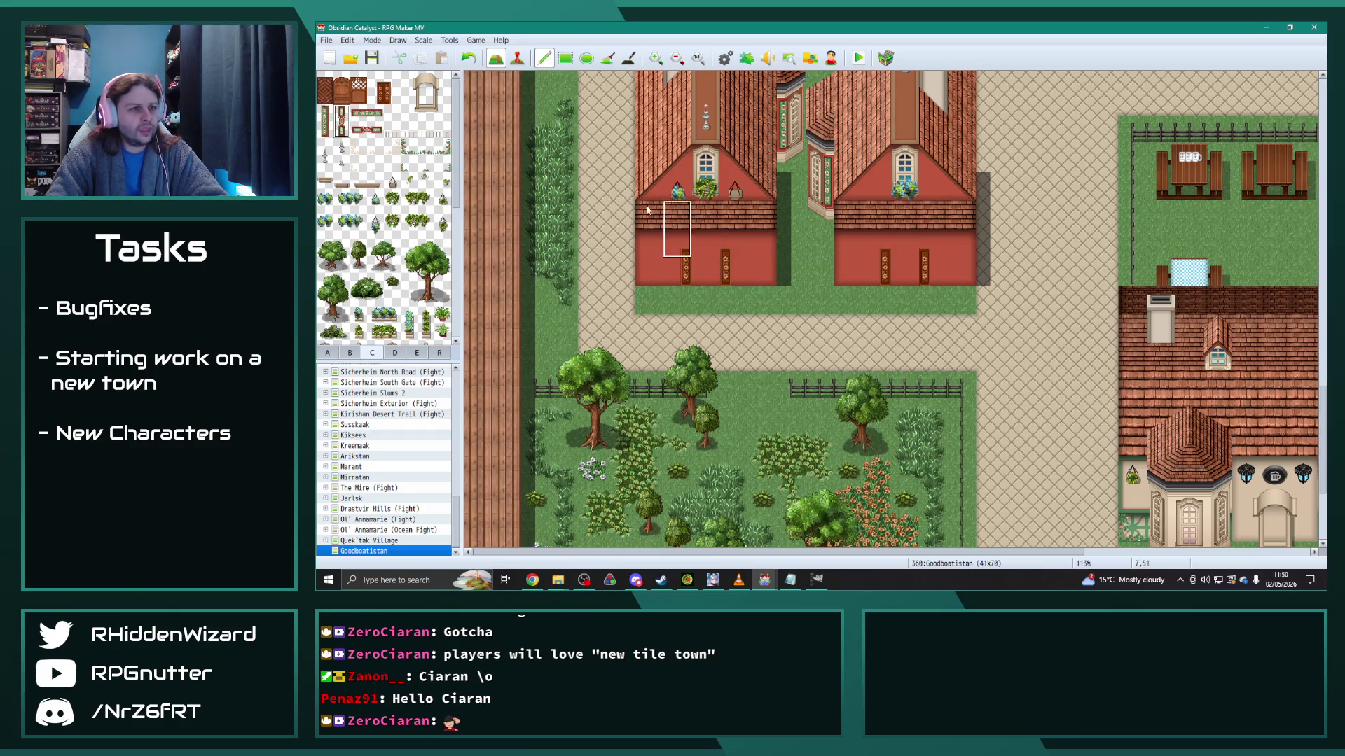
pyautogui.click(325, 121)
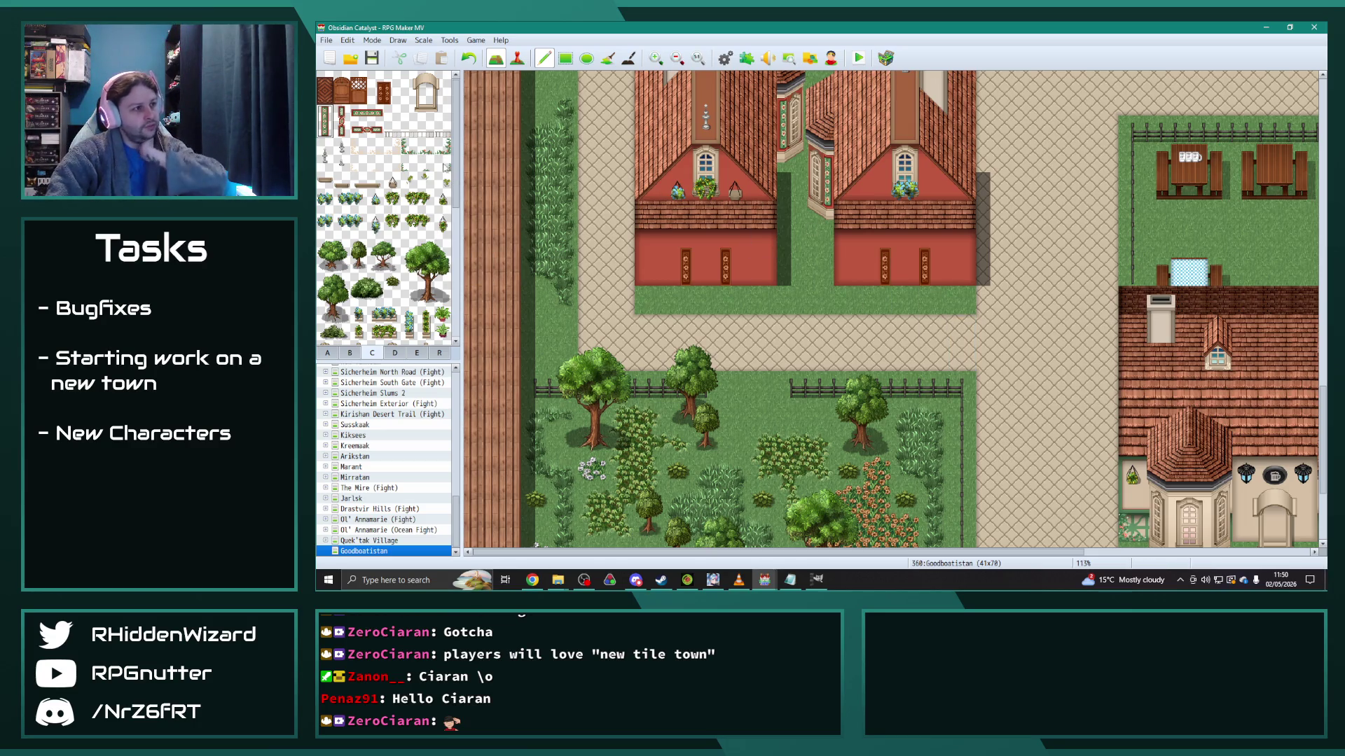
pyautogui.click(443, 147)
pyautogui.click(763, 274)
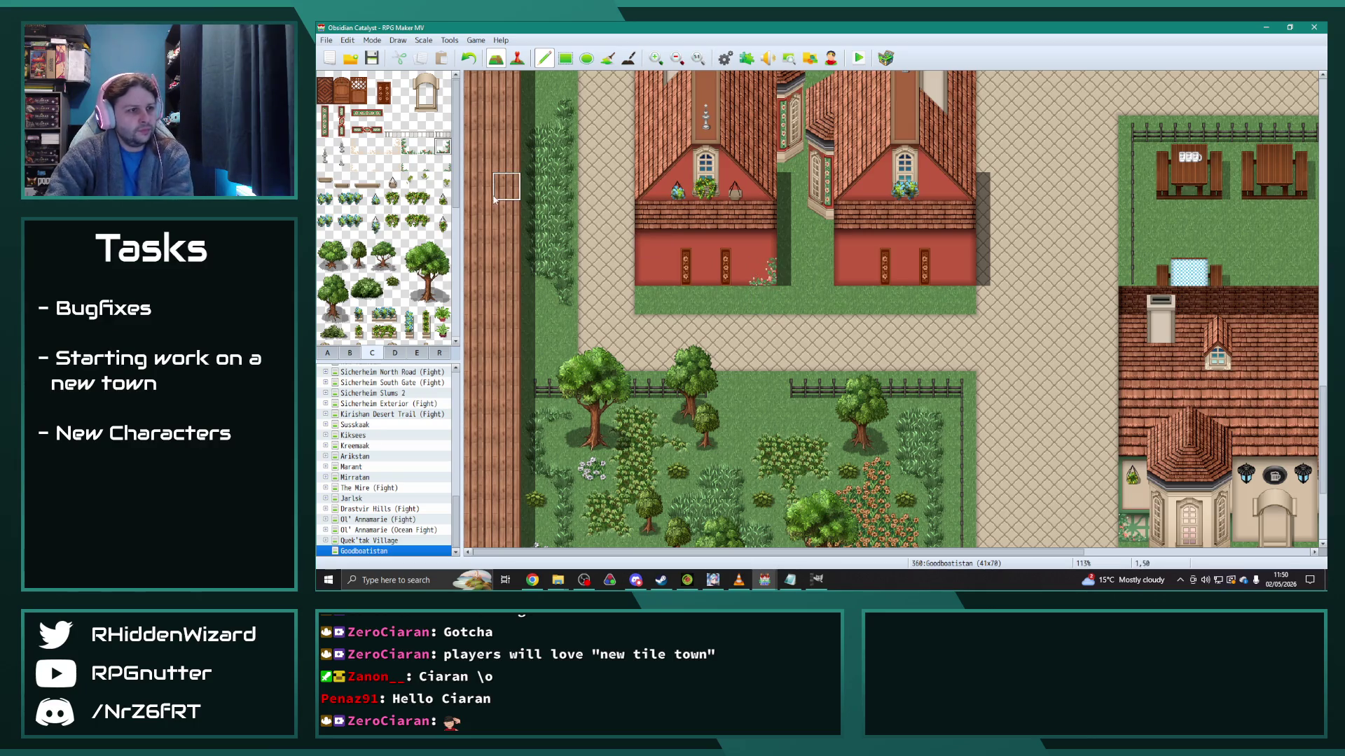
pyautogui.click(443, 163)
pyautogui.click(762, 273)
# Step: Try small plants on the house walls, keeping one small plant on the nearby grass
pyautogui.click(425, 146)
pyautogui.click(767, 277)
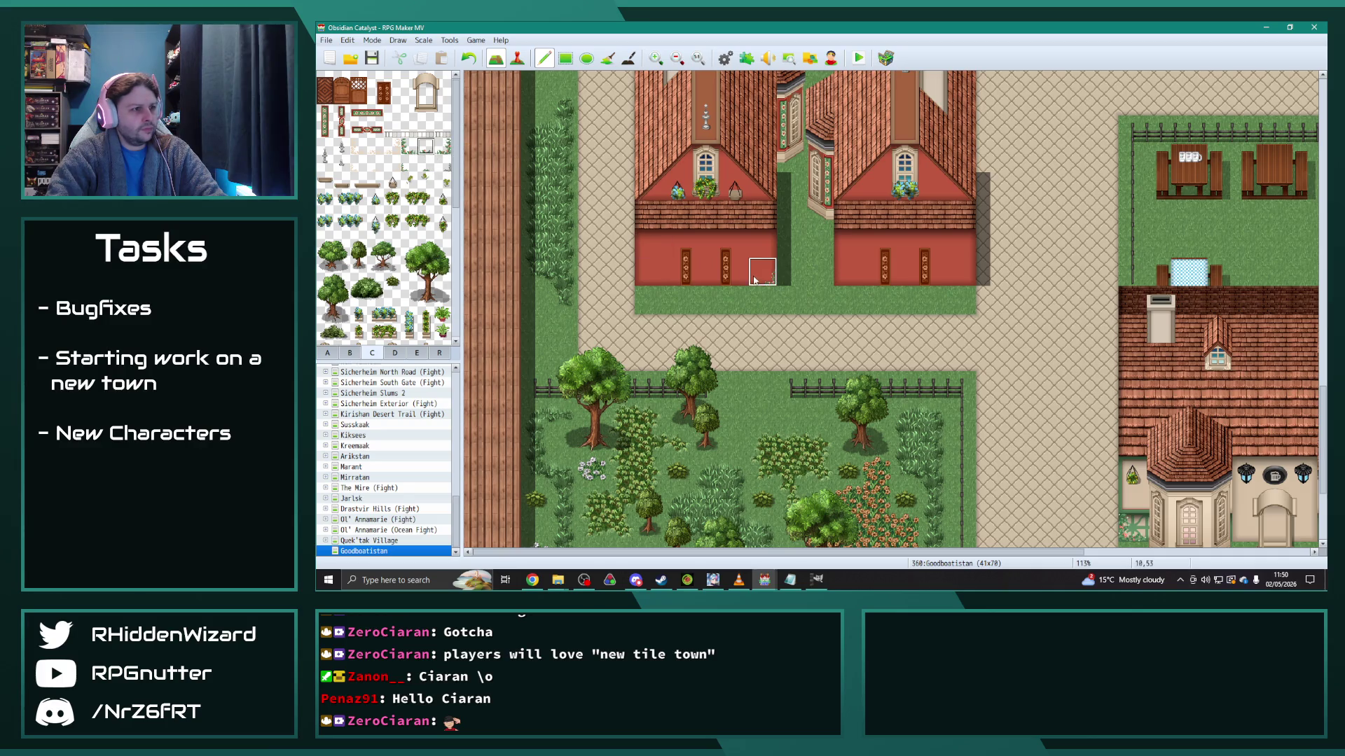
pyautogui.click(851, 276)
pyautogui.hotkey('ctrl', 'z')
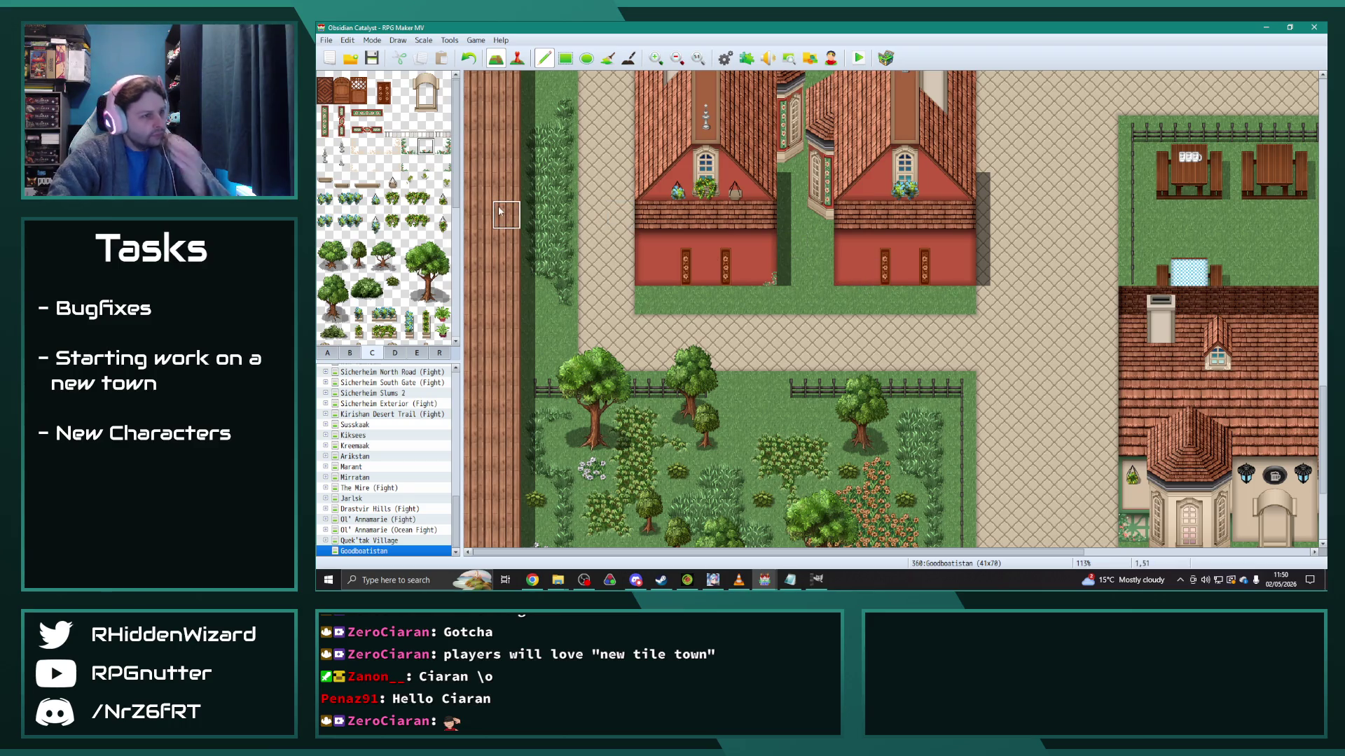
pyautogui.click(425, 180)
pyautogui.click(646, 265)
pyautogui.hotkey('ctrl', 'z')
pyautogui.click(789, 294)
# Step: Scatter small yellow plants across the garden lawn, its top edge and near the right fence
pyautogui.scroll(-4, 553, 294)
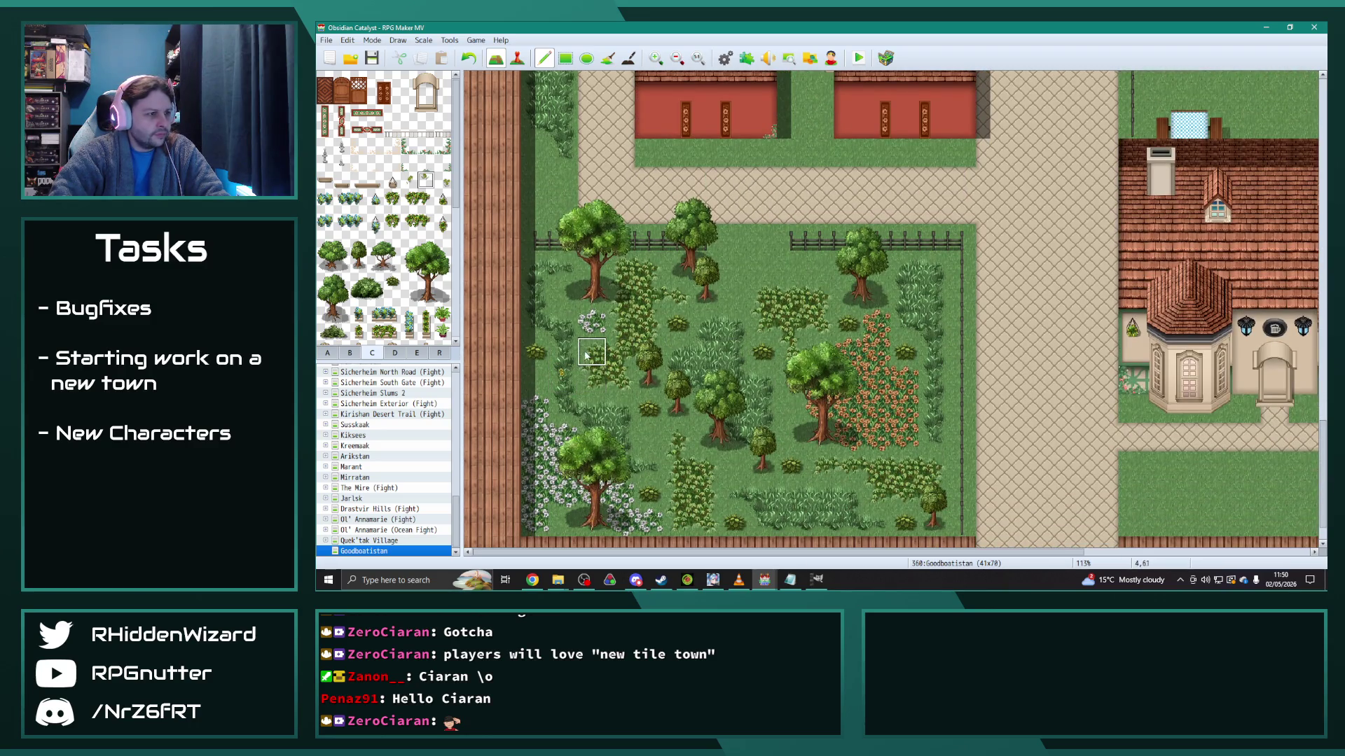
pyautogui.click(563, 294)
pyautogui.click(534, 378)
pyautogui.click(649, 436)
pyautogui.click(735, 471)
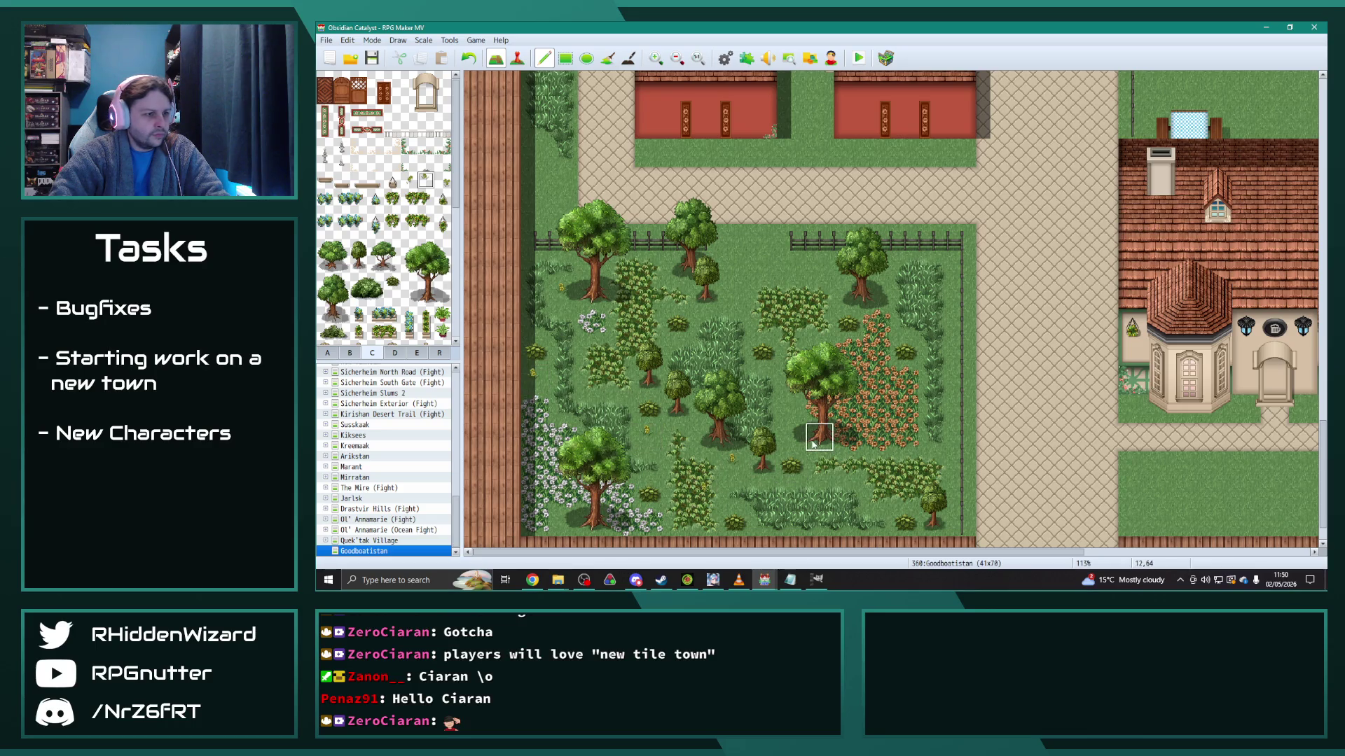
pyautogui.click(735, 296)
pyautogui.click(792, 296)
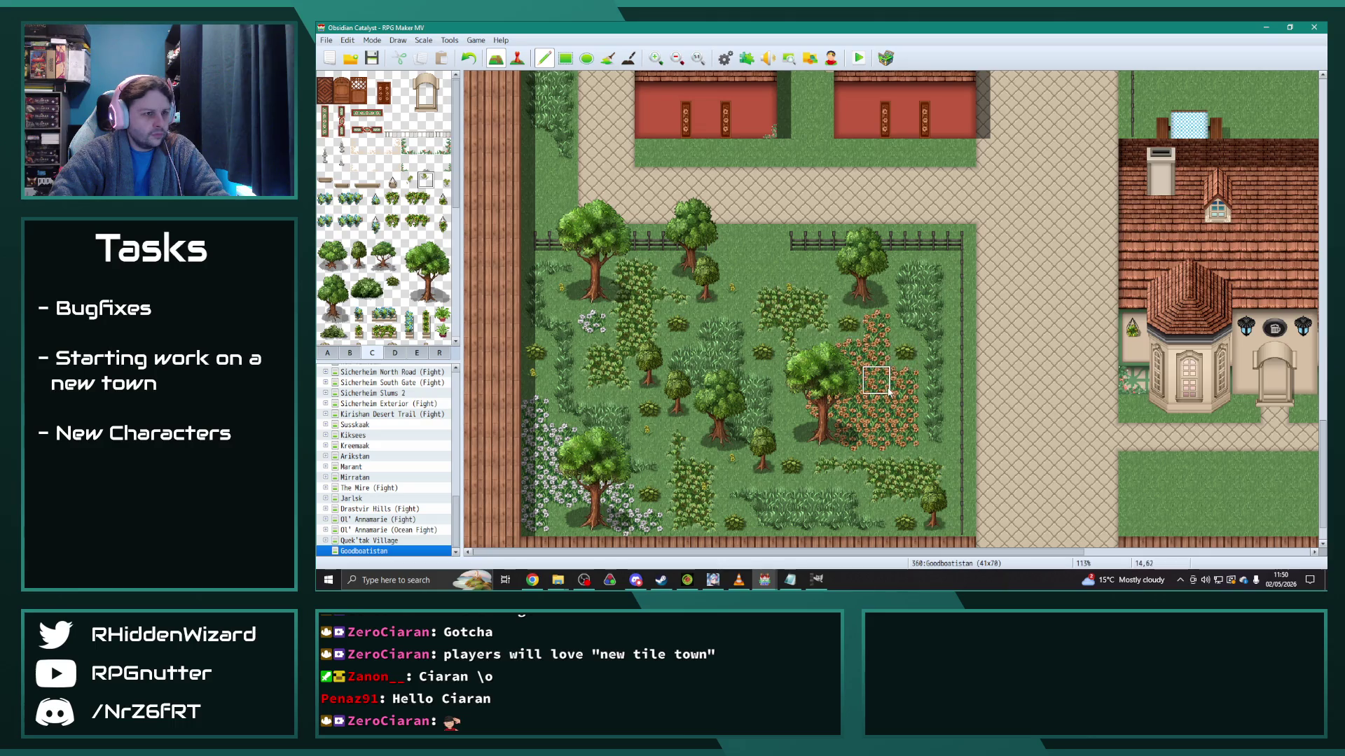
pyautogui.click(409, 181)
pyautogui.click(764, 272)
pyautogui.click(905, 299)
pyautogui.click(933, 328)
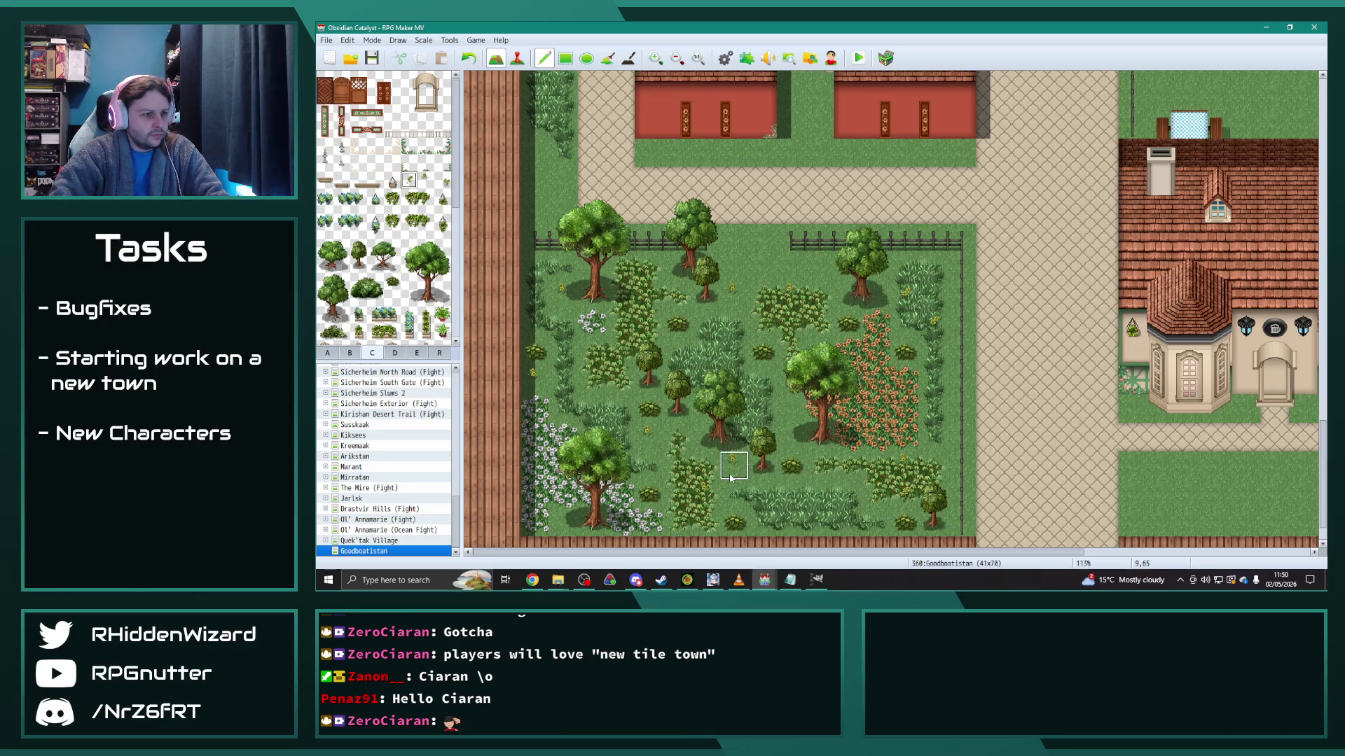
# Step: Add a bush on the white flower patch and yellow flowers beside the manor door
pyautogui.click(443, 181)
pyautogui.click(592, 322)
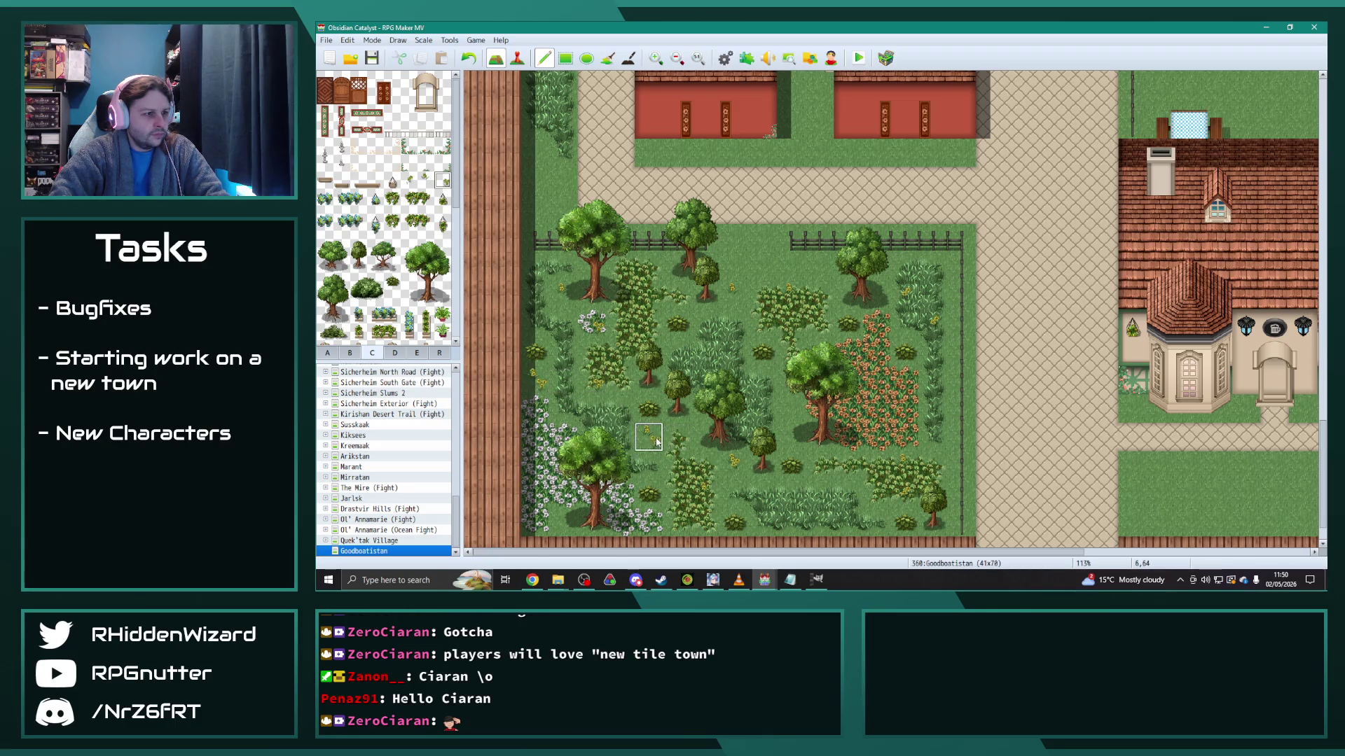
pyautogui.click(735, 296)
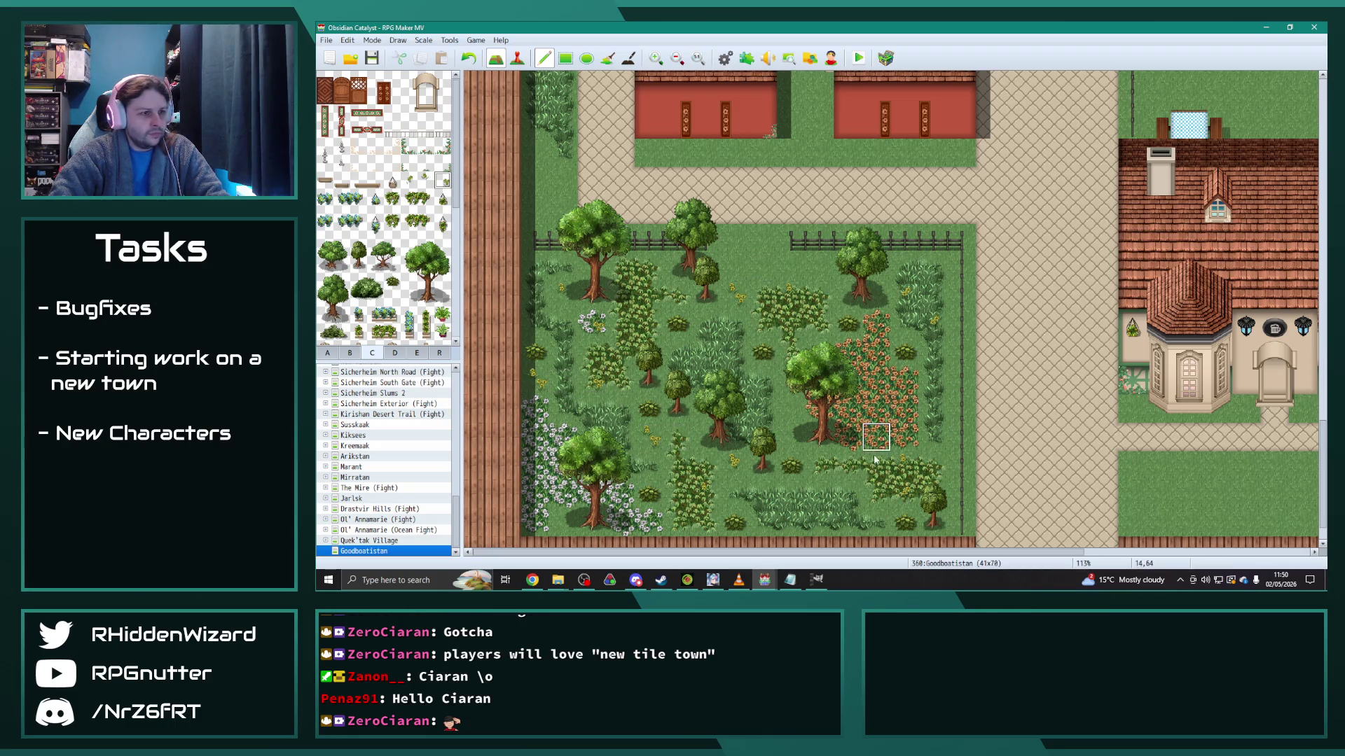
pyautogui.click(793, 410)
pyautogui.moveTo(804, 555); pyautogui.dragTo(1028, 555)
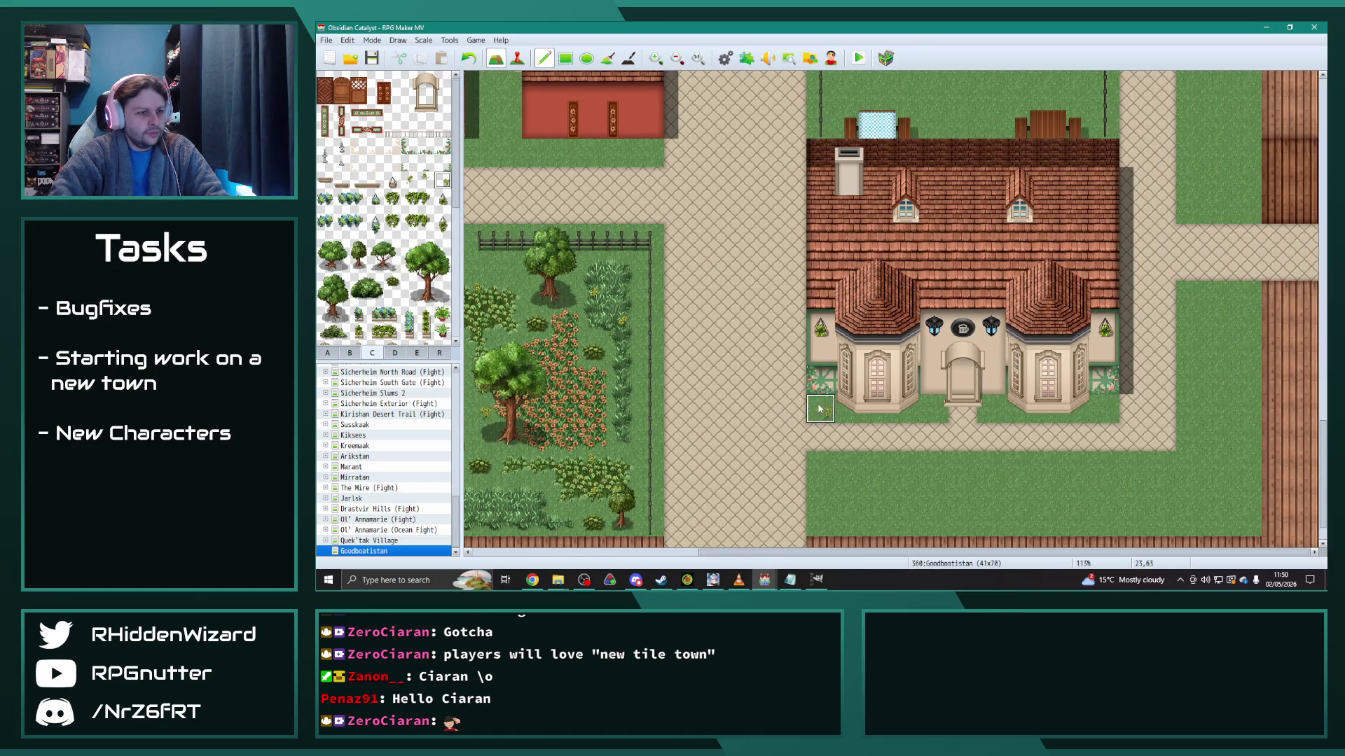
pyautogui.click(998, 411)
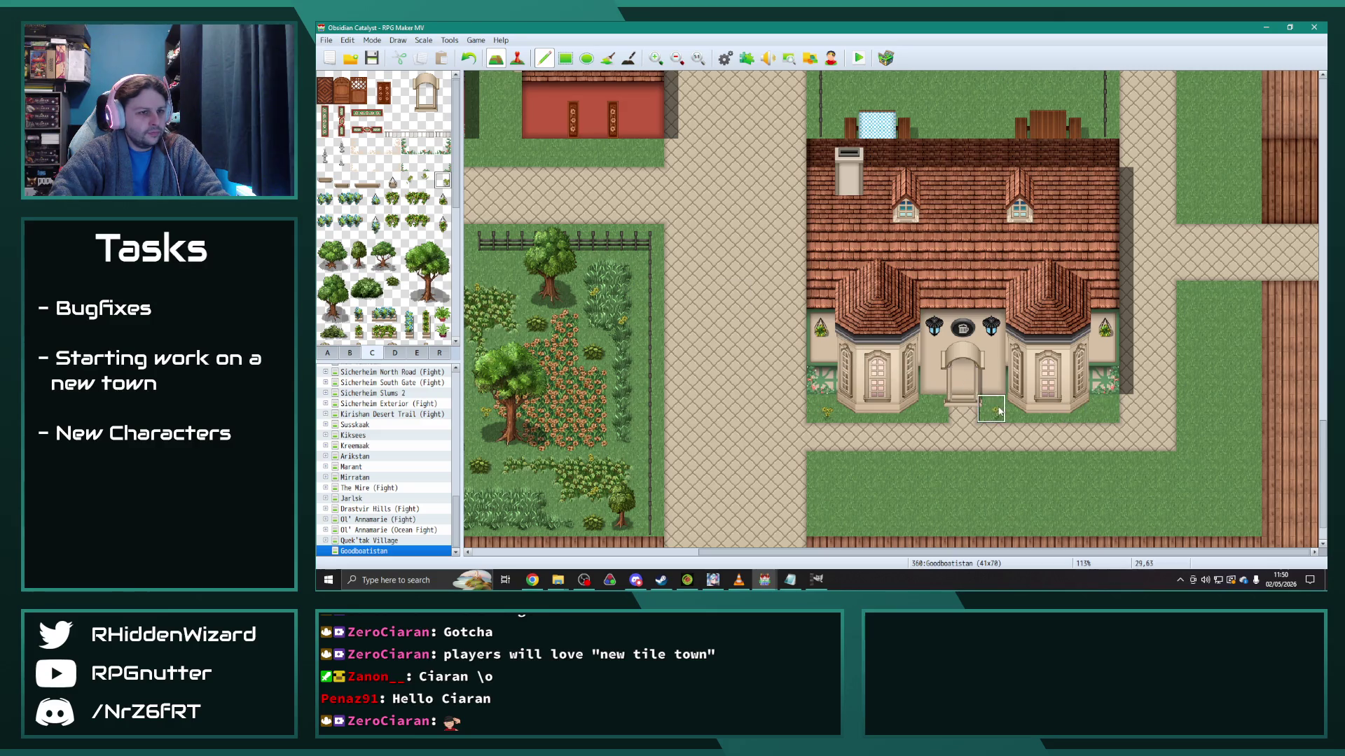
pyautogui.click(426, 180)
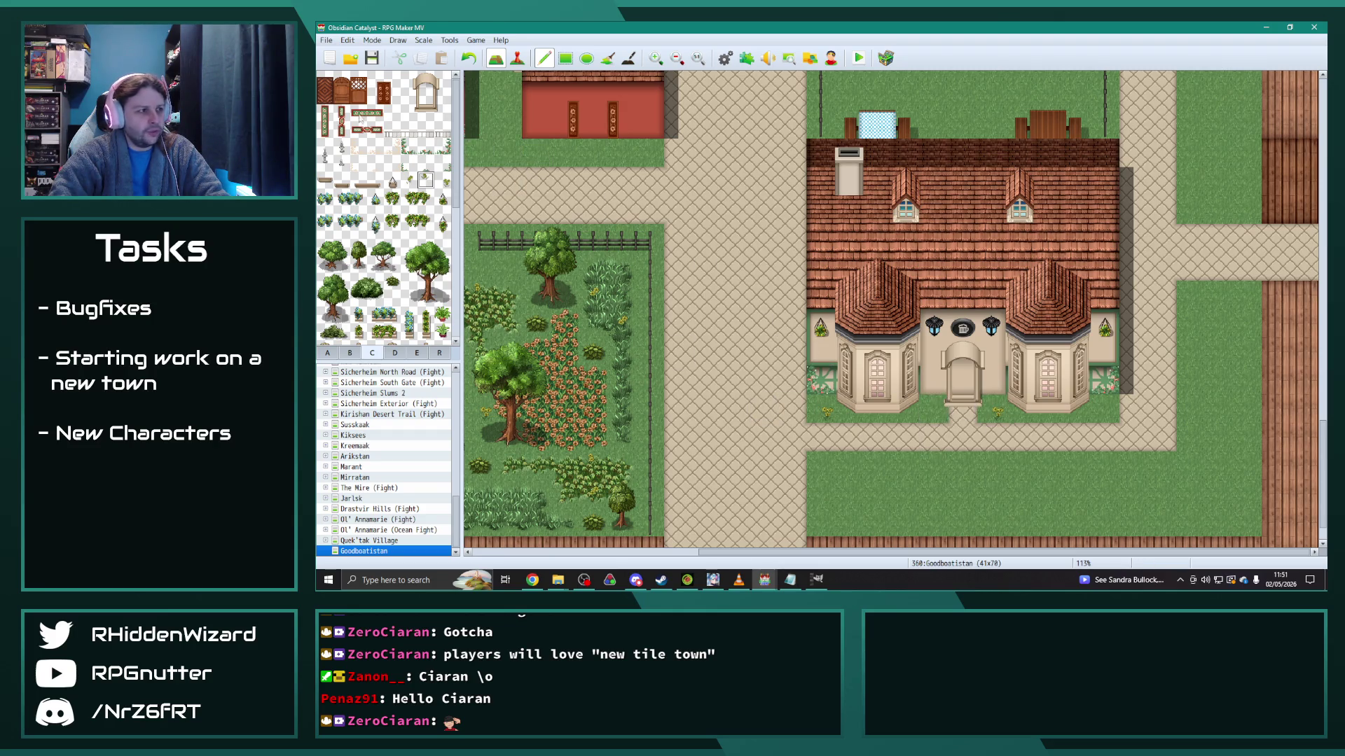
pyautogui.click(932, 401)
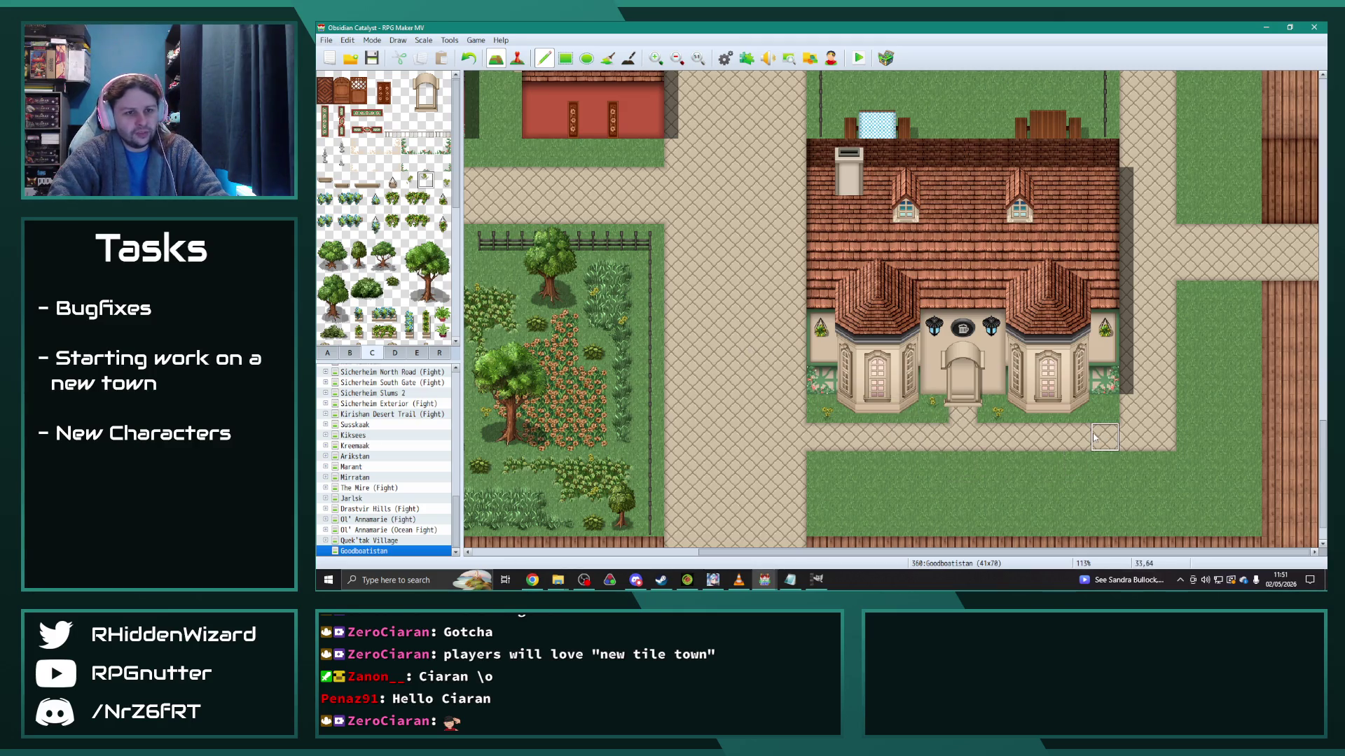
pyautogui.scroll(3, 998, 470)
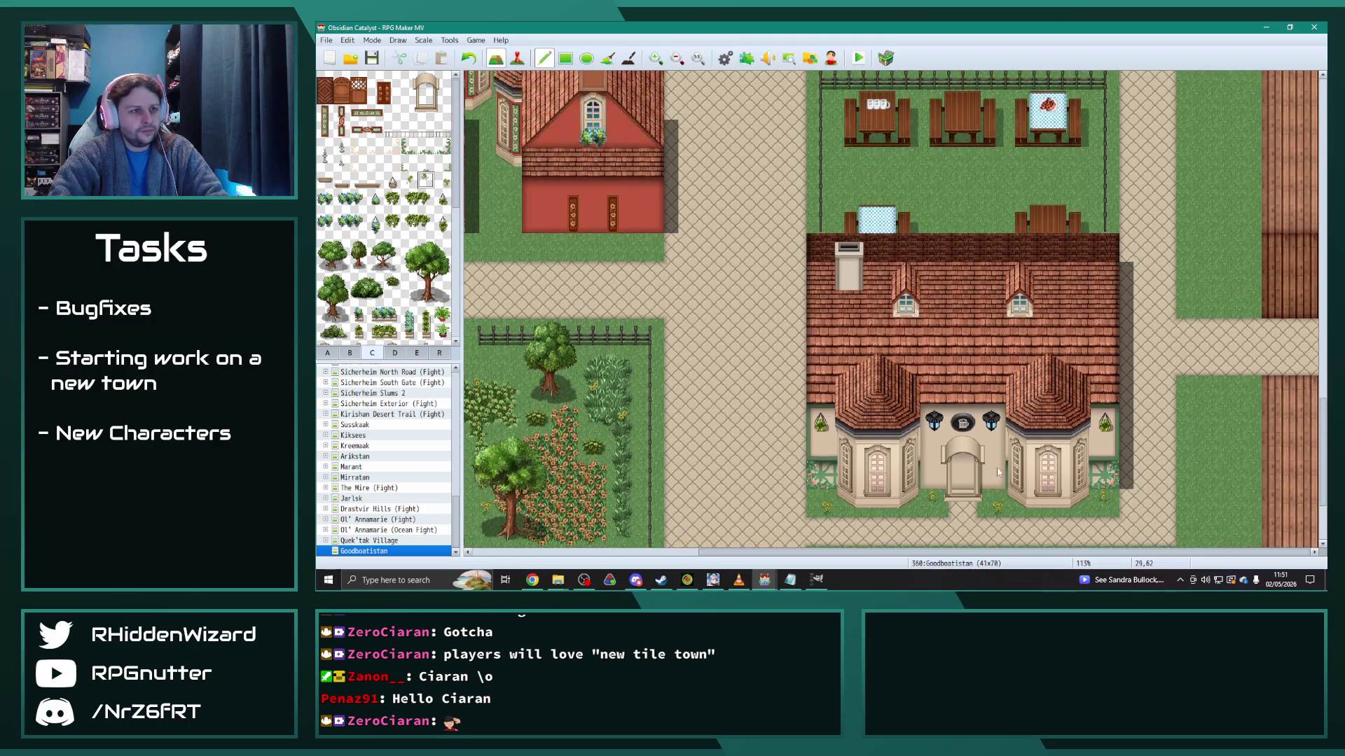
# Step: Paint yellow flowers on the grass between the twin houses
pyautogui.scroll(3, 998, 468)
pyautogui.hscroll(-2, 809, 550)
pyautogui.hscroll(-3, 809, 549)
pyautogui.scroll(3, 804, 336)
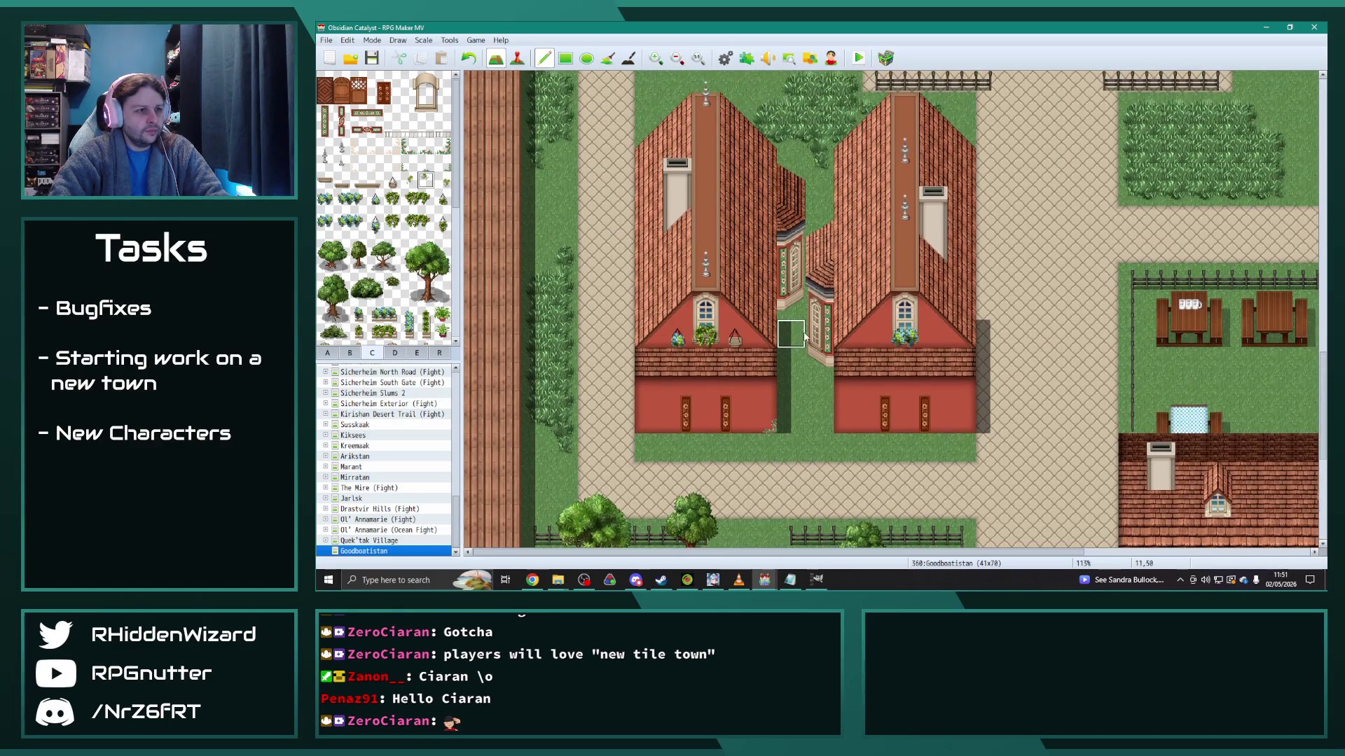
pyautogui.scroll(2, 804, 336)
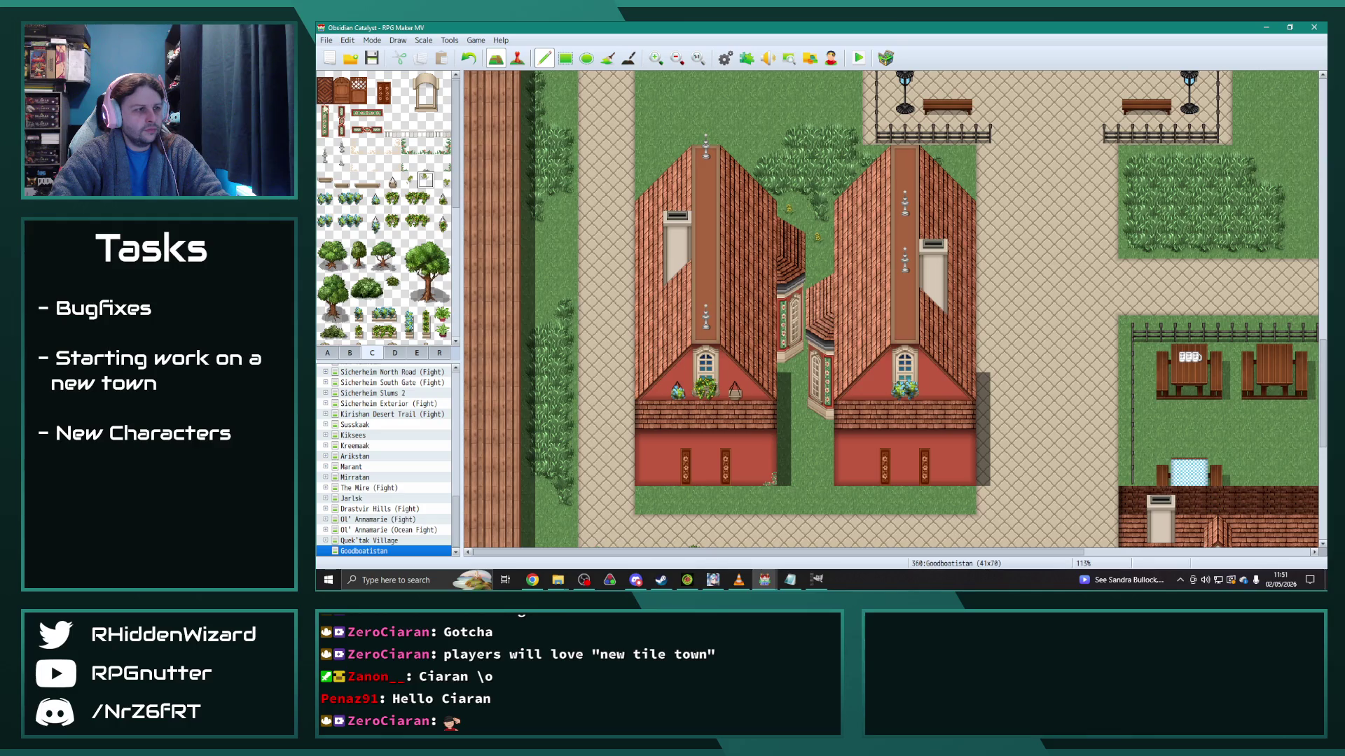
pyautogui.click(409, 181)
pyautogui.click(813, 187)
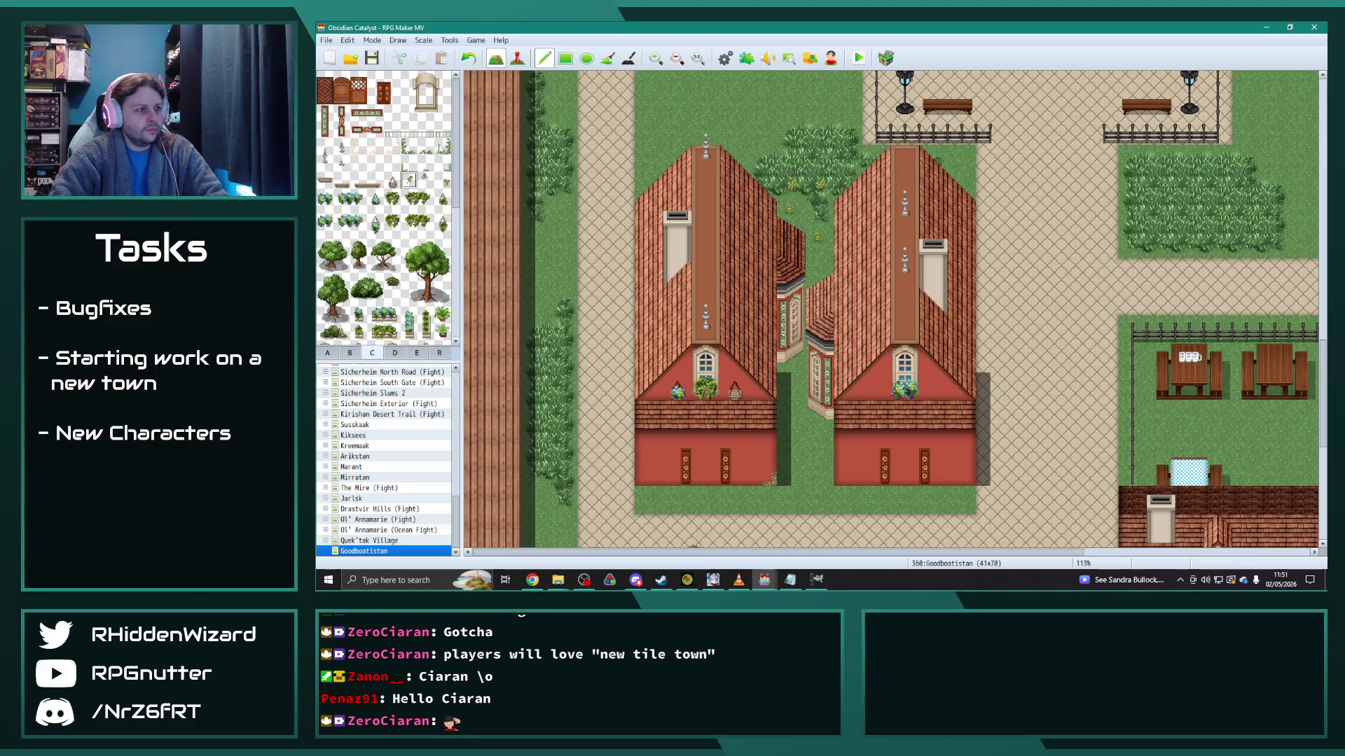
pyautogui.rightClick(819, 187)
pyautogui.click(794, 187)
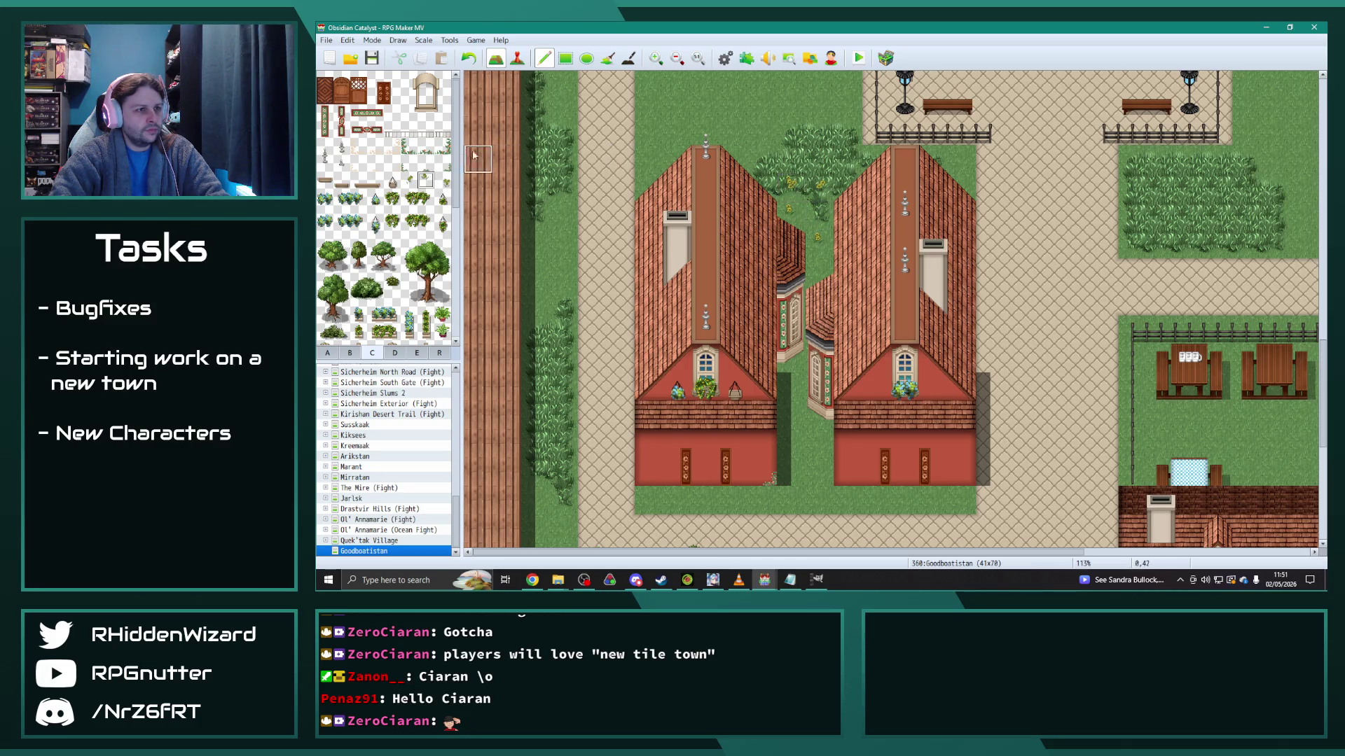
pyautogui.click(442, 180)
pyautogui.click(793, 187)
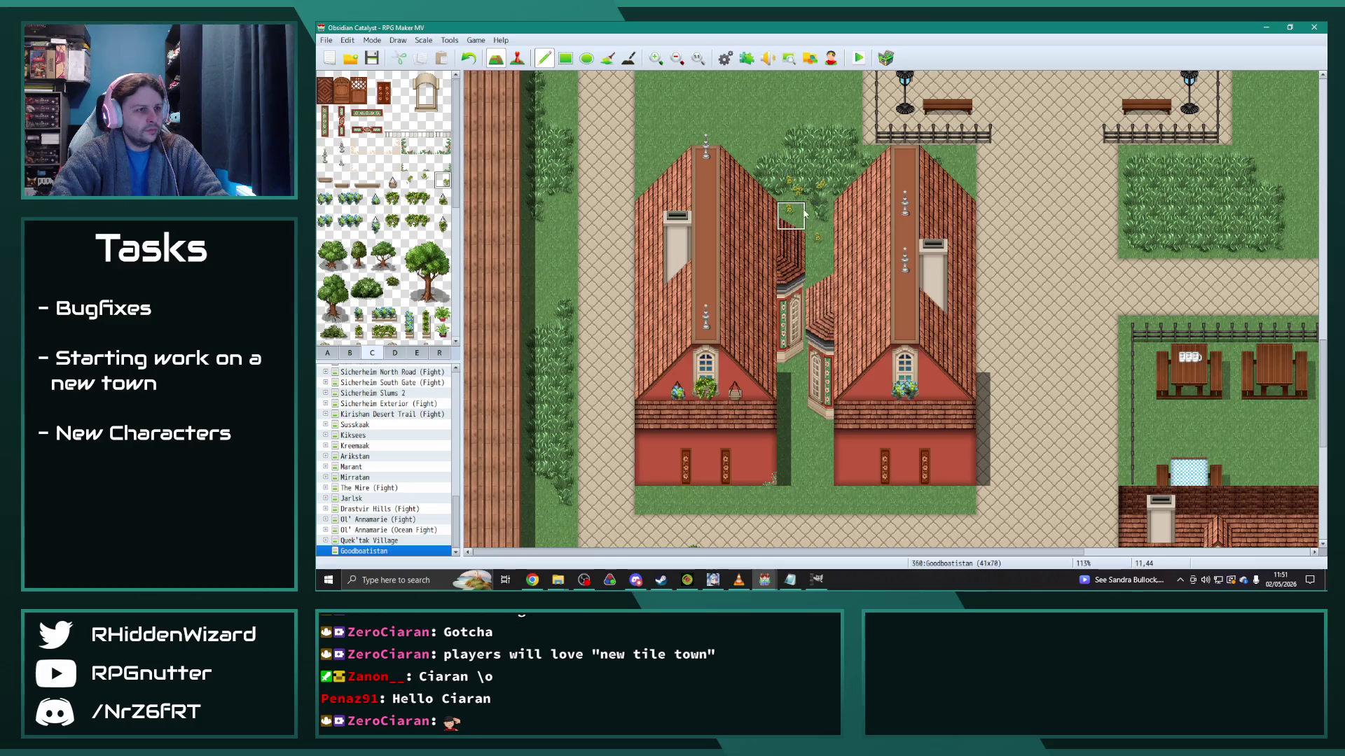
pyautogui.rightClick(820, 187)
pyautogui.click(409, 180)
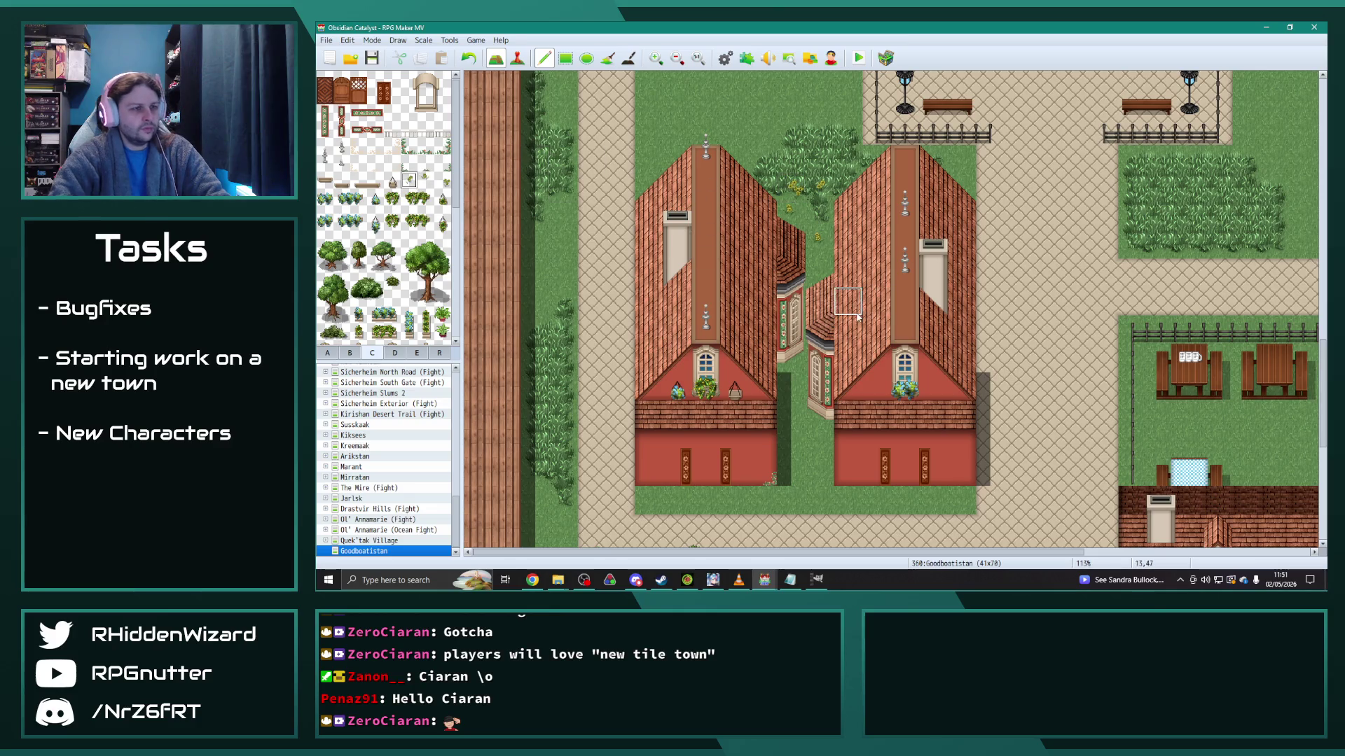
# Step: Plant a small tree in the grassy gap between the two houses
pyautogui.scroll(-2, 851, 315)
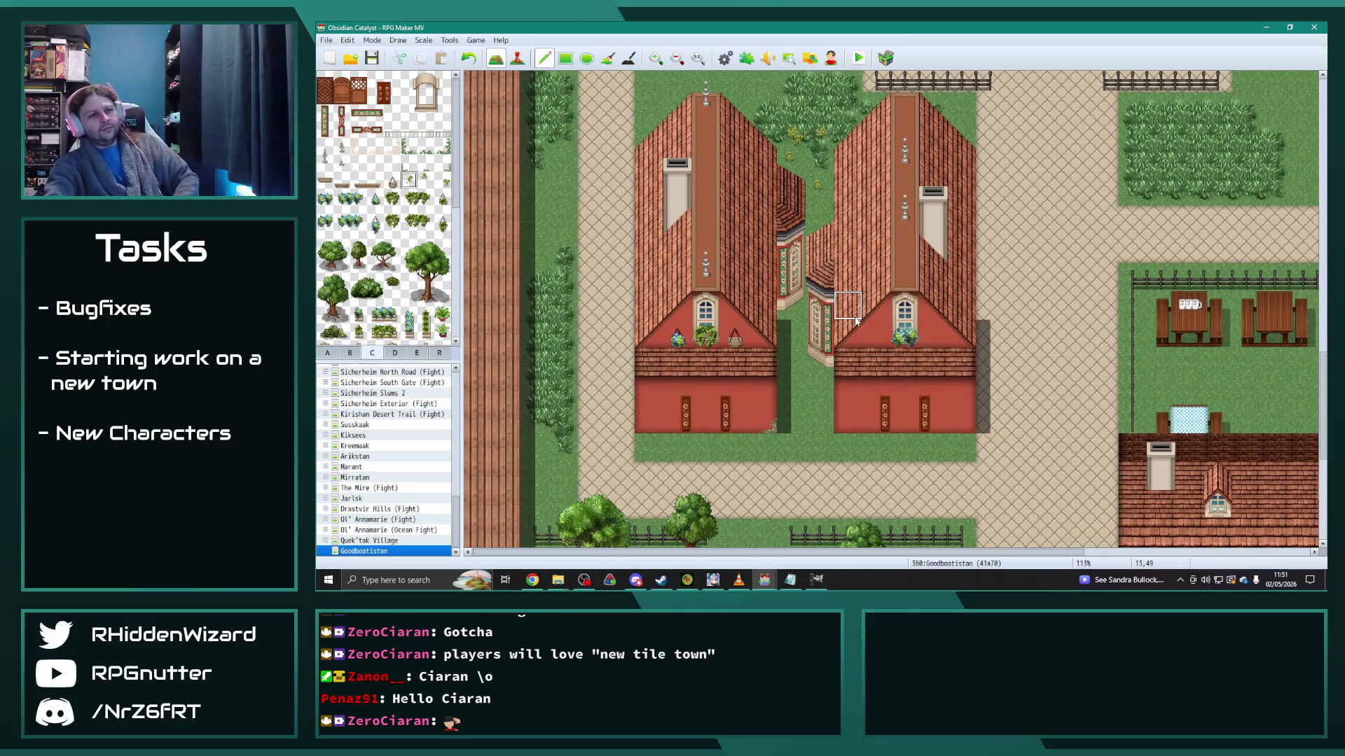
pyautogui.scroll(1, 677, 325)
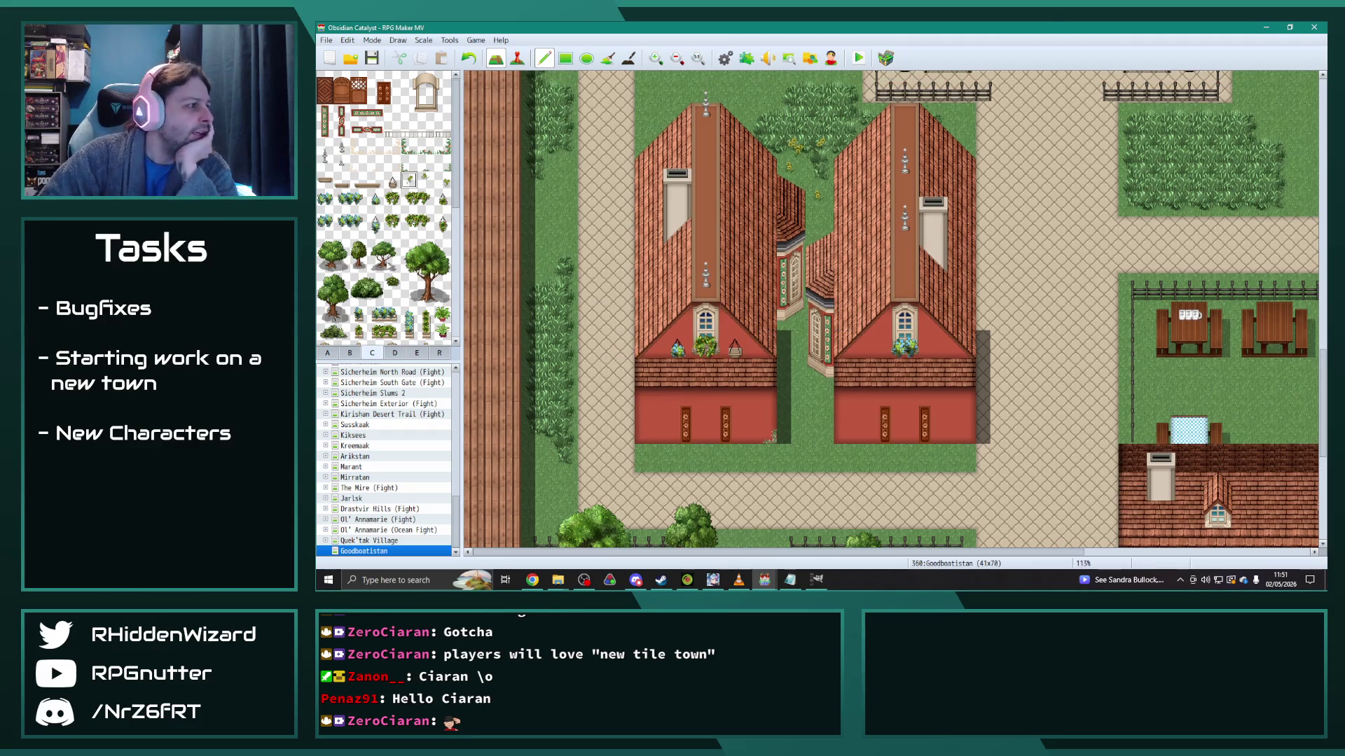
pyautogui.click(385, 268)
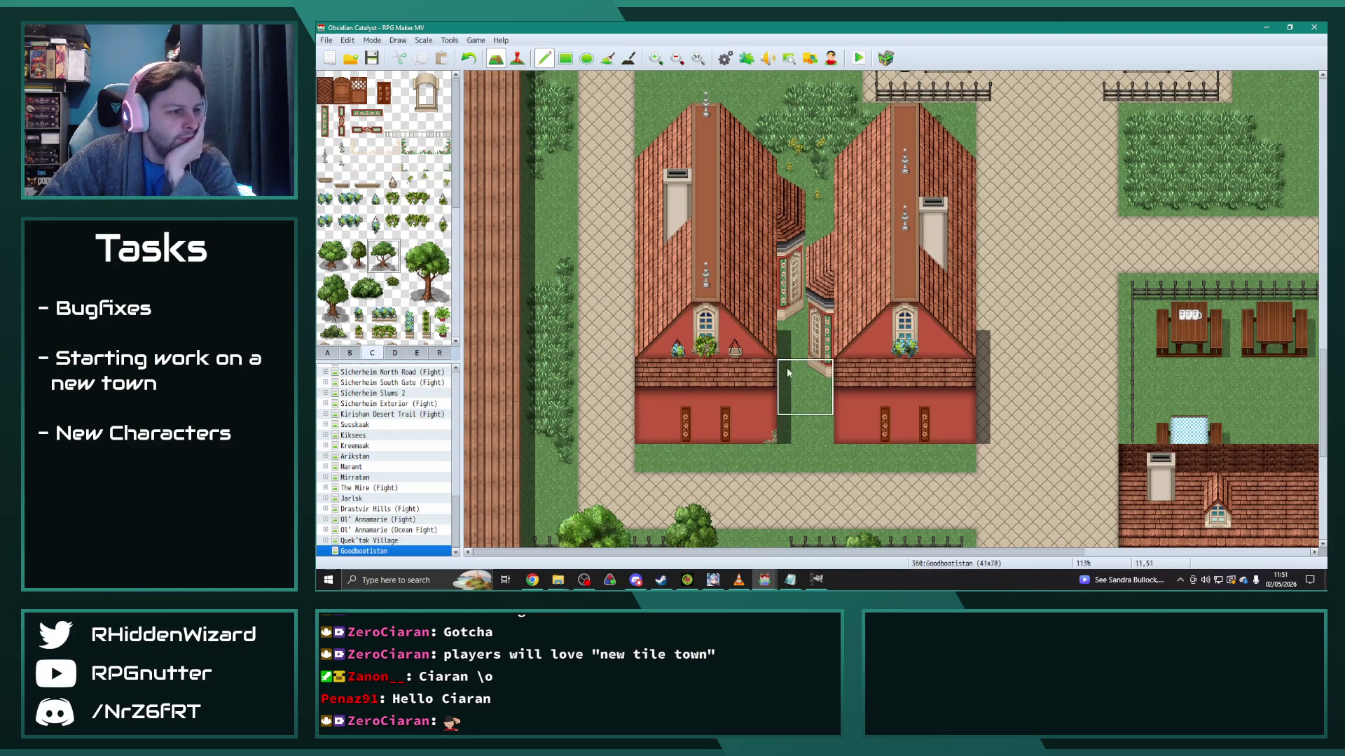
pyautogui.click(805, 387)
pyautogui.rightClick(821, 461)
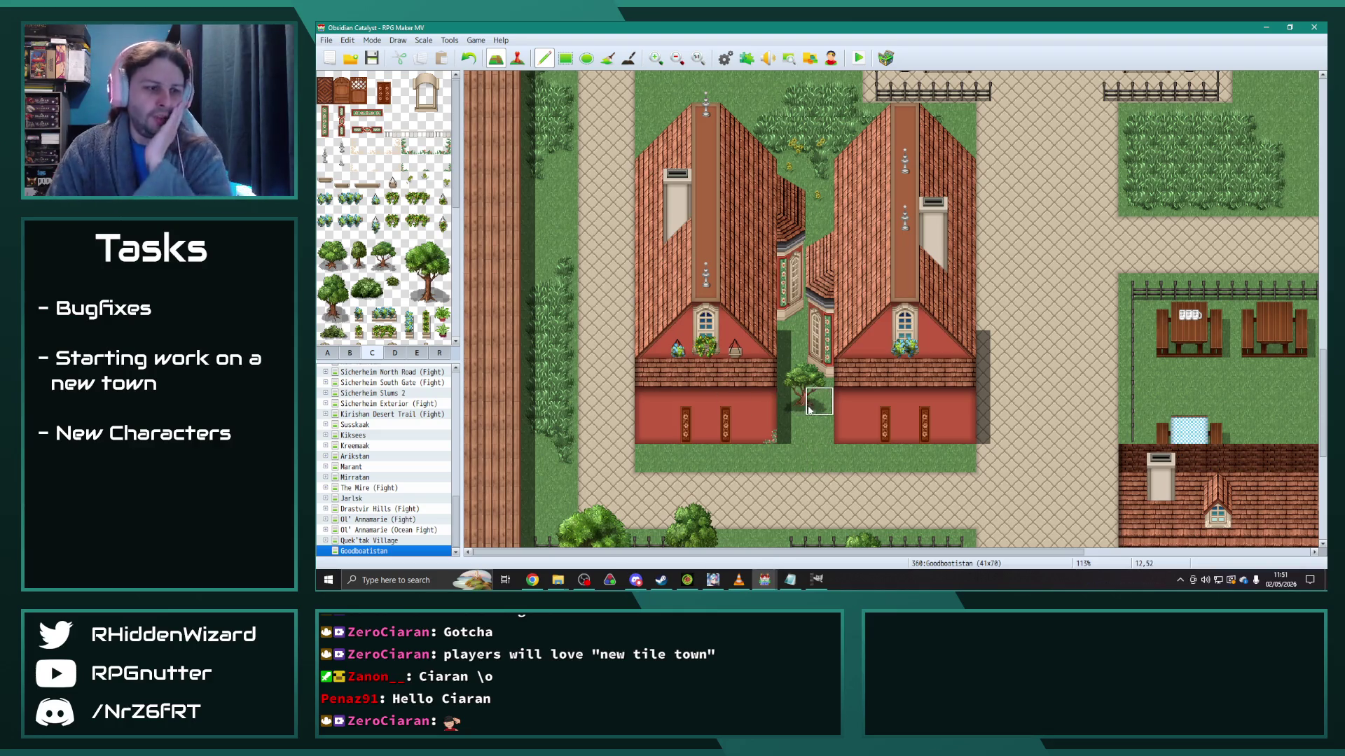
pyautogui.scroll(-5, 805, 413)
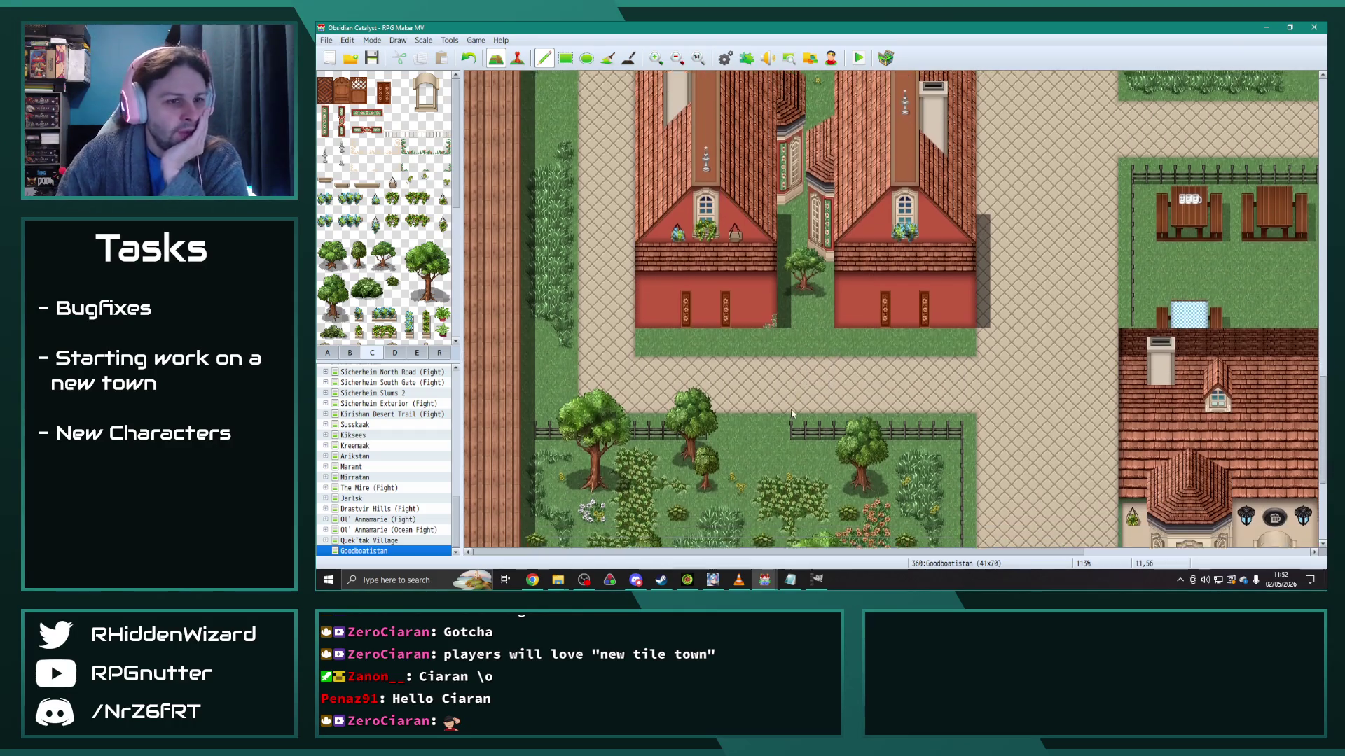
pyautogui.scroll(-2, 797, 422)
pyautogui.hscroll(6, 797, 423)
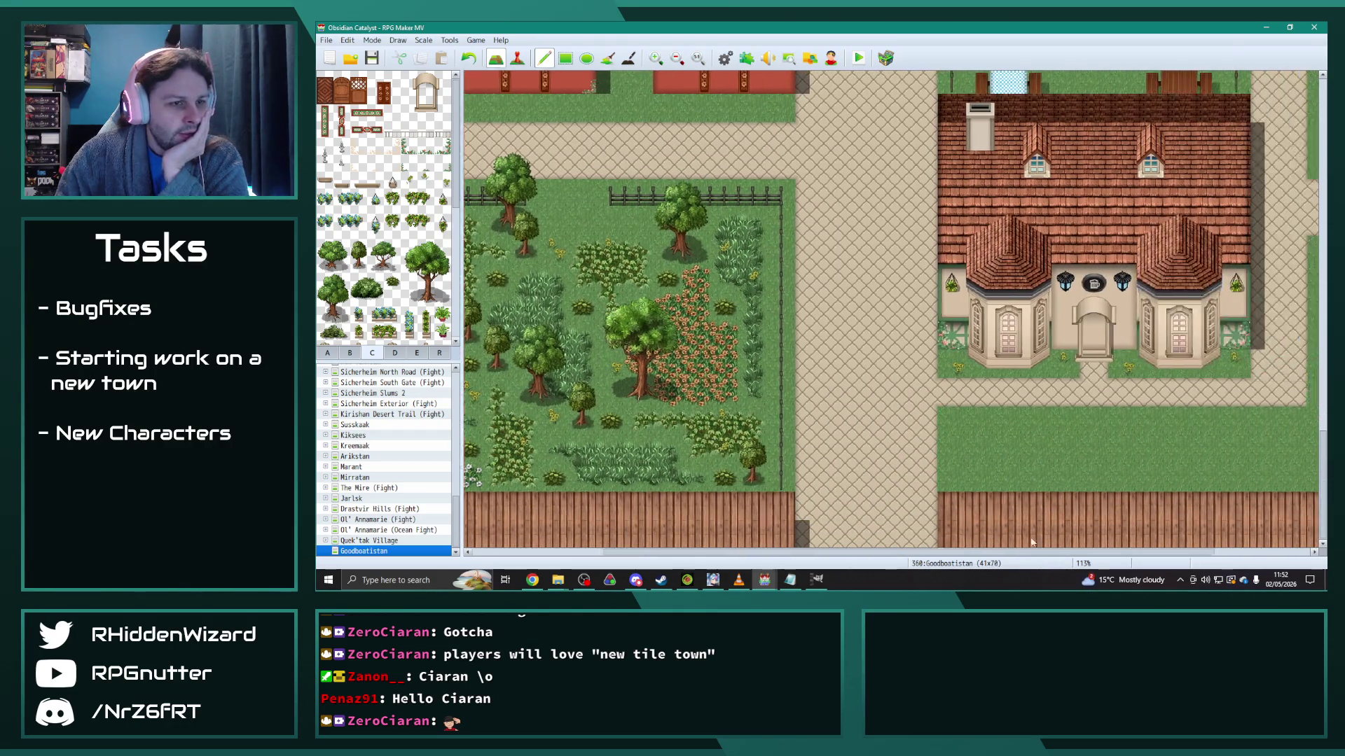
pyautogui.scroll(2, 1034, 419)
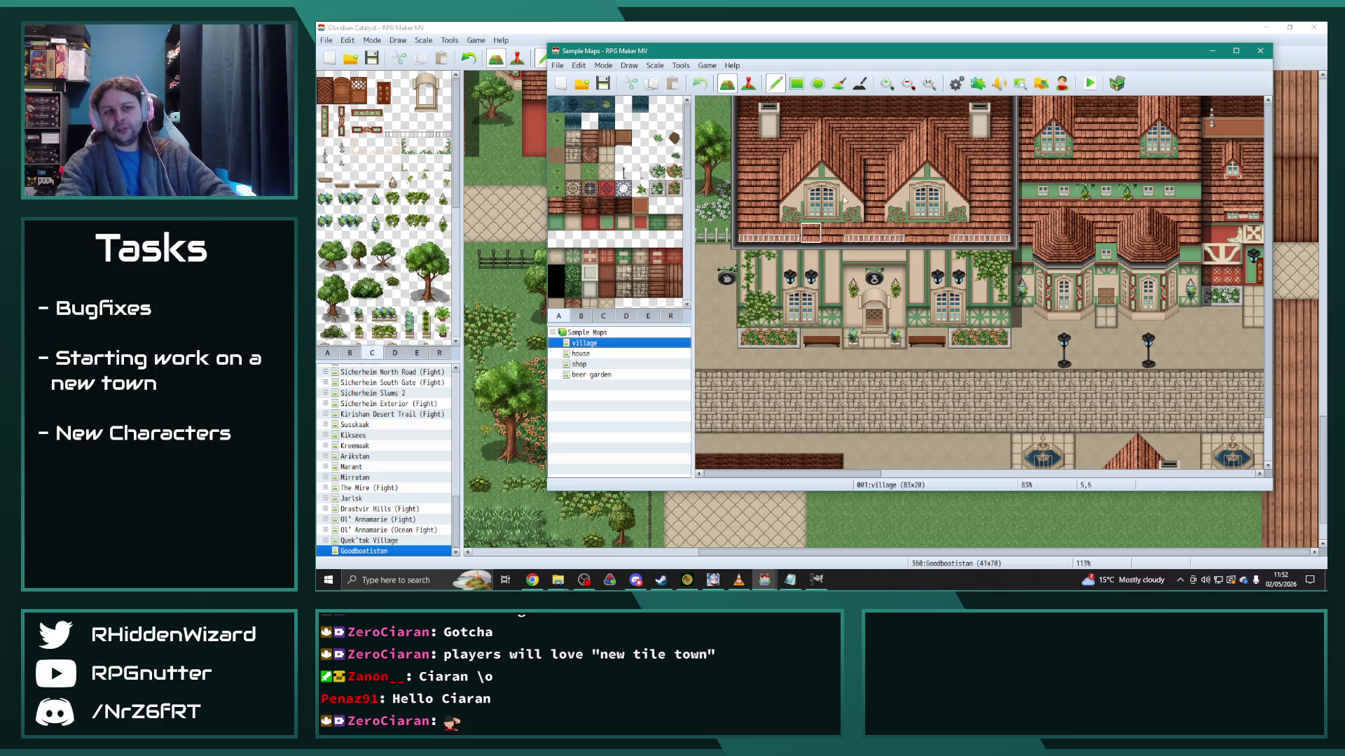
pyautogui.click(1260, 50)
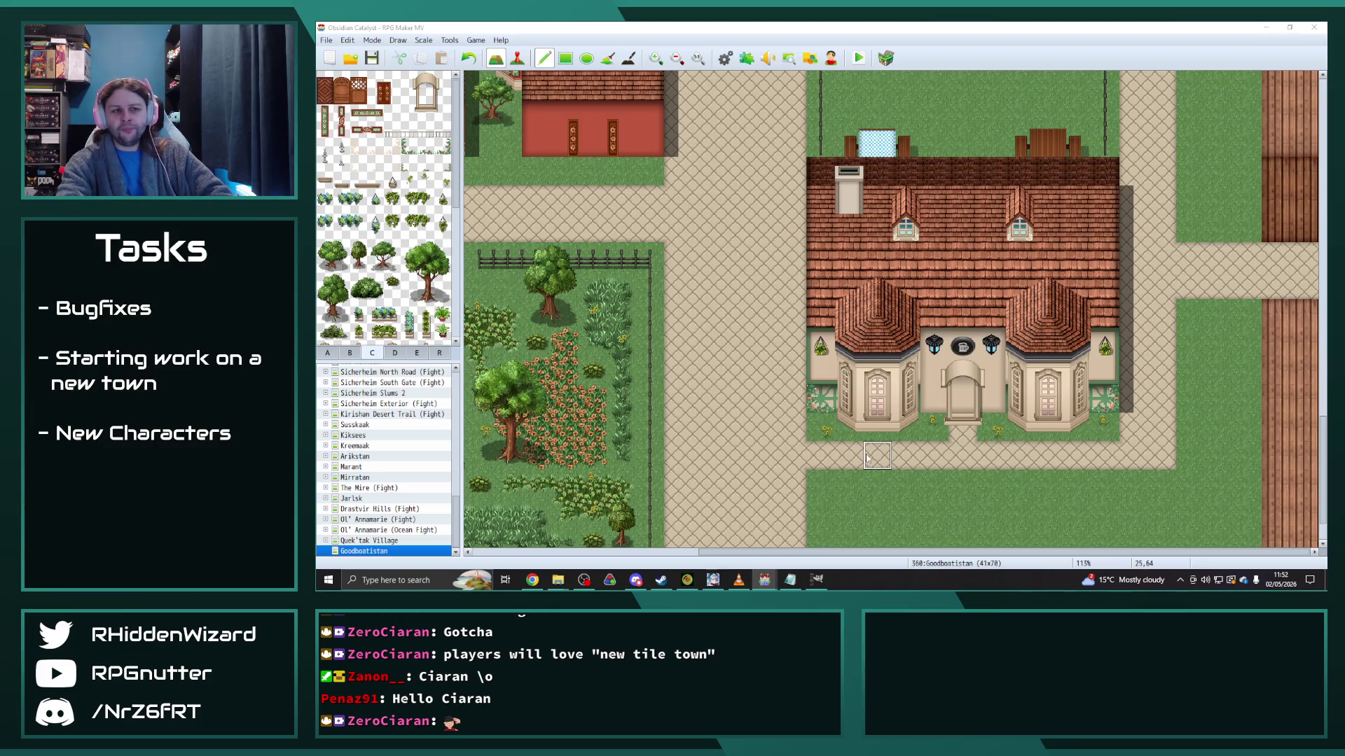
# Step: Try window tiles from tab B on the left house's lower wall, undoing the misplaced ones
pyautogui.scroll(2, 863, 427)
pyautogui.scroll(-2, 863, 427)
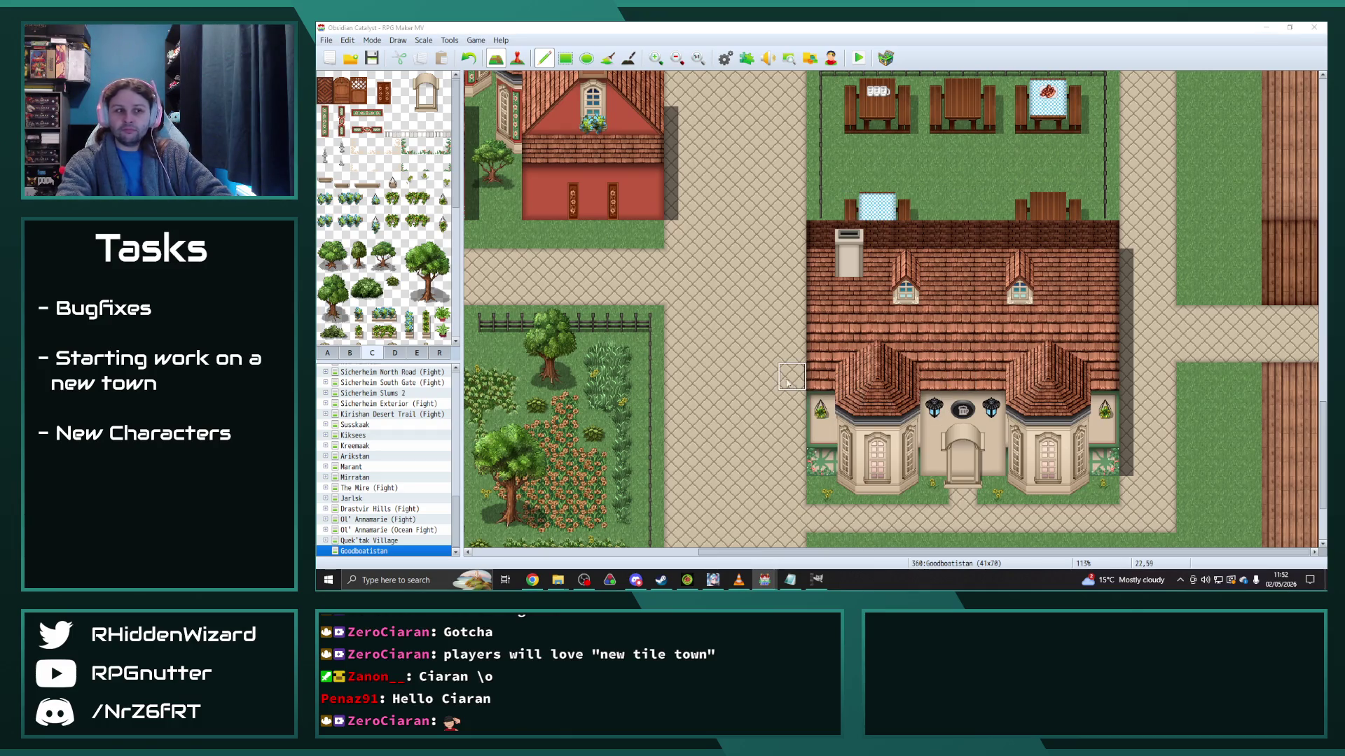
pyautogui.scroll(4, 781, 380)
pyautogui.scroll(2, 781, 381)
pyautogui.hscroll(-5, 824, 554)
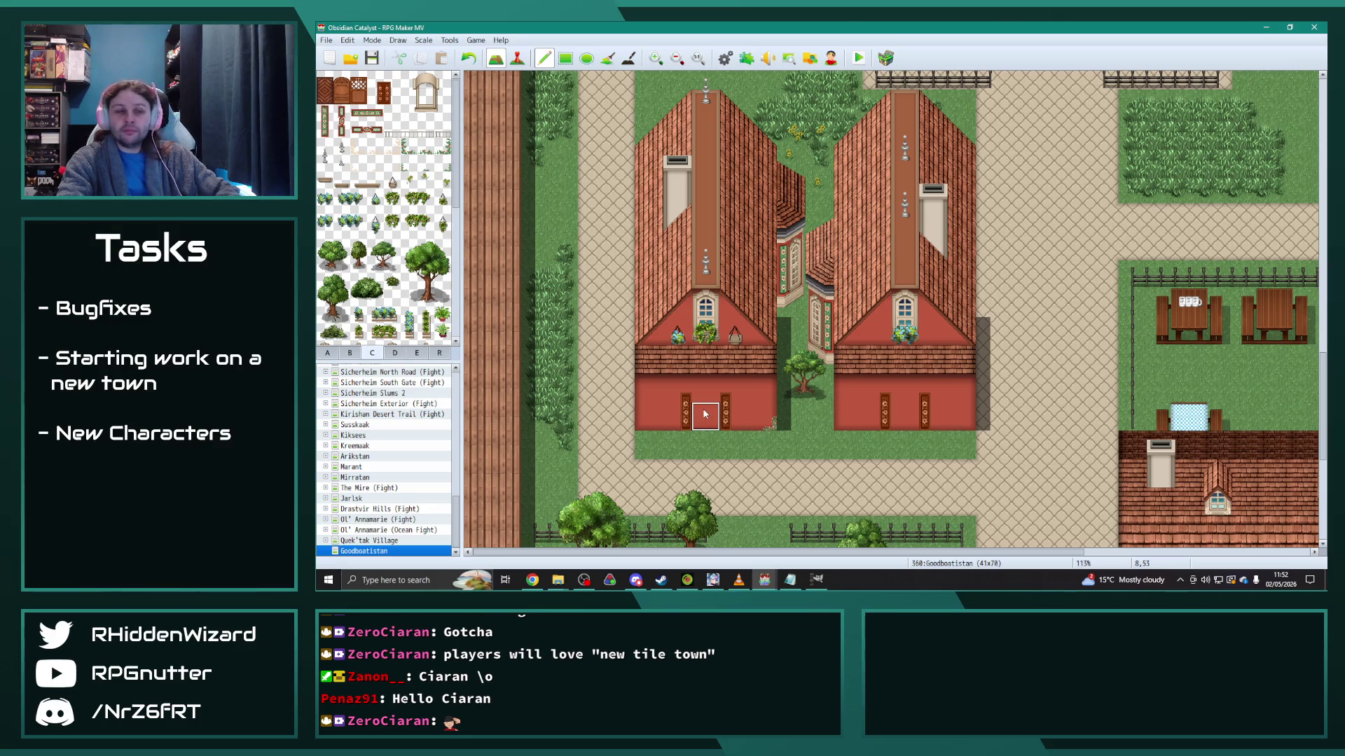
pyautogui.click(359, 353)
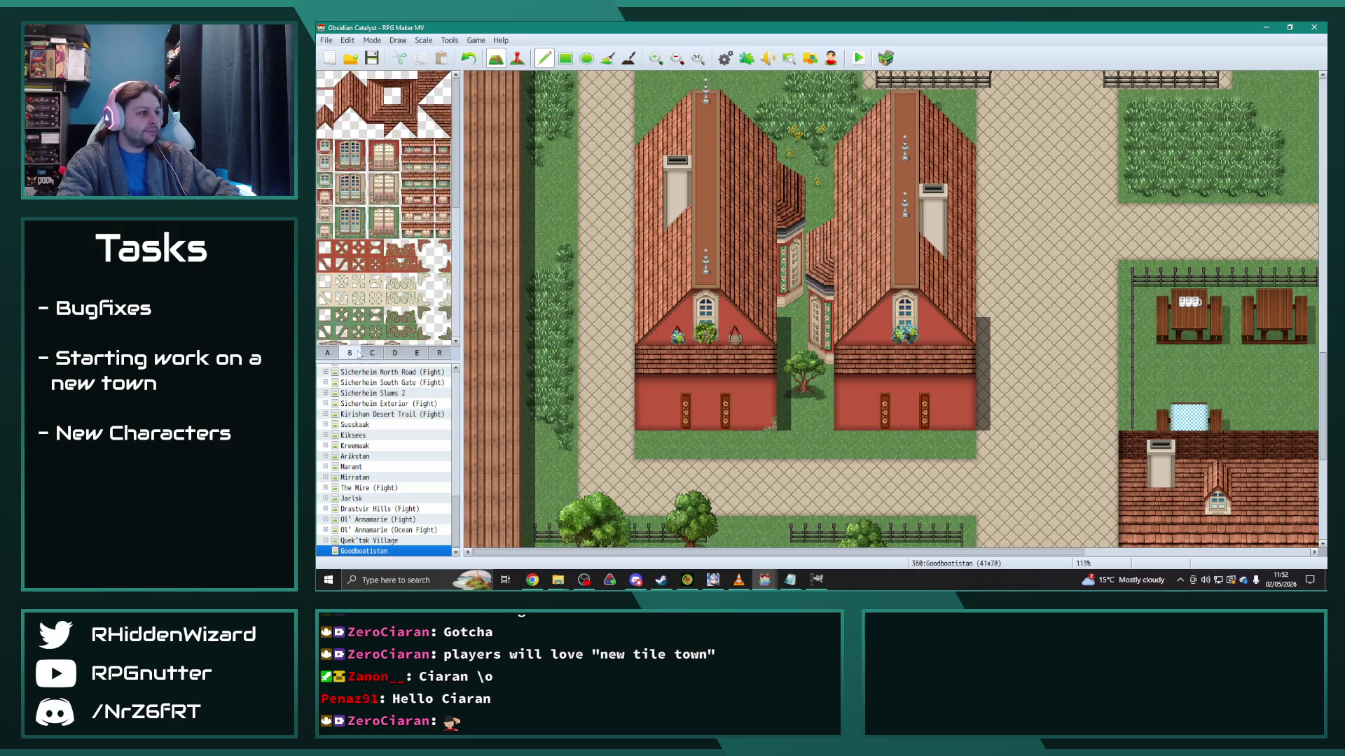
pyautogui.click(325, 145)
pyautogui.click(648, 387)
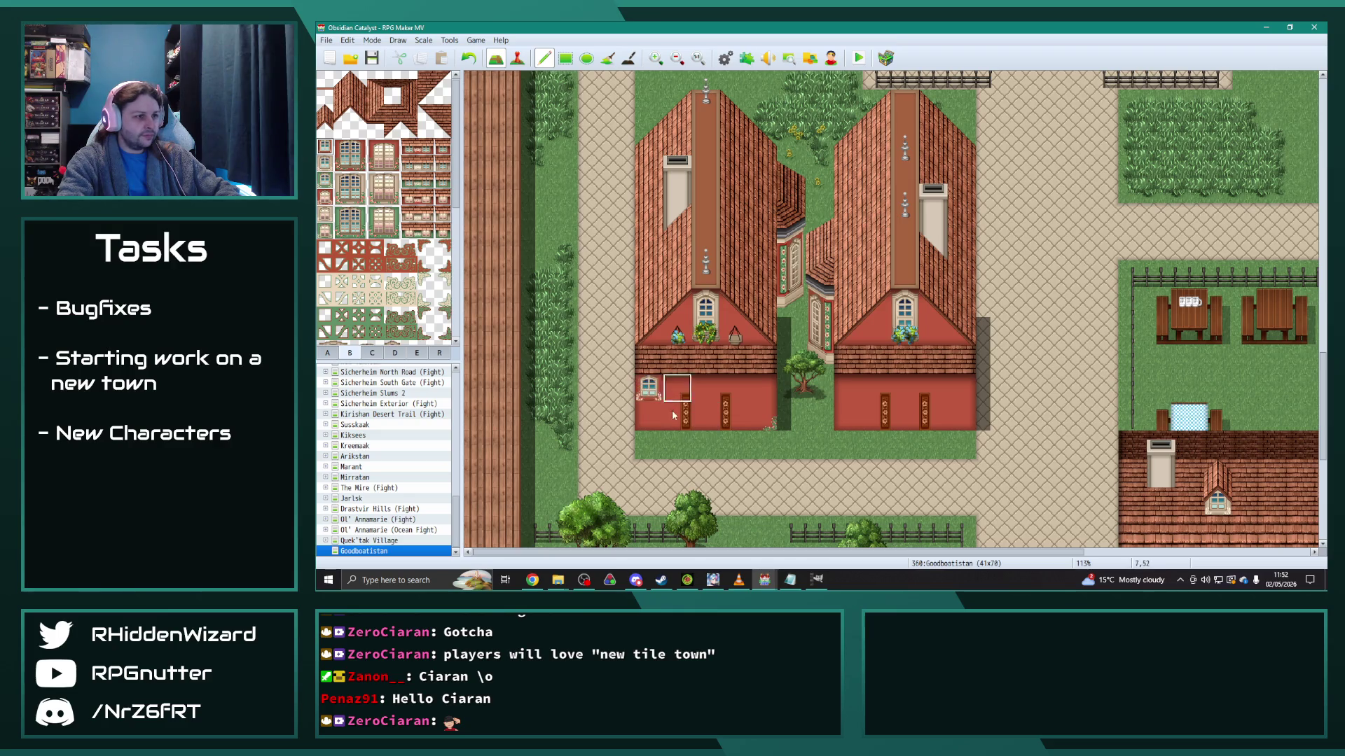
pyautogui.hotkey('ctrl', 'z')
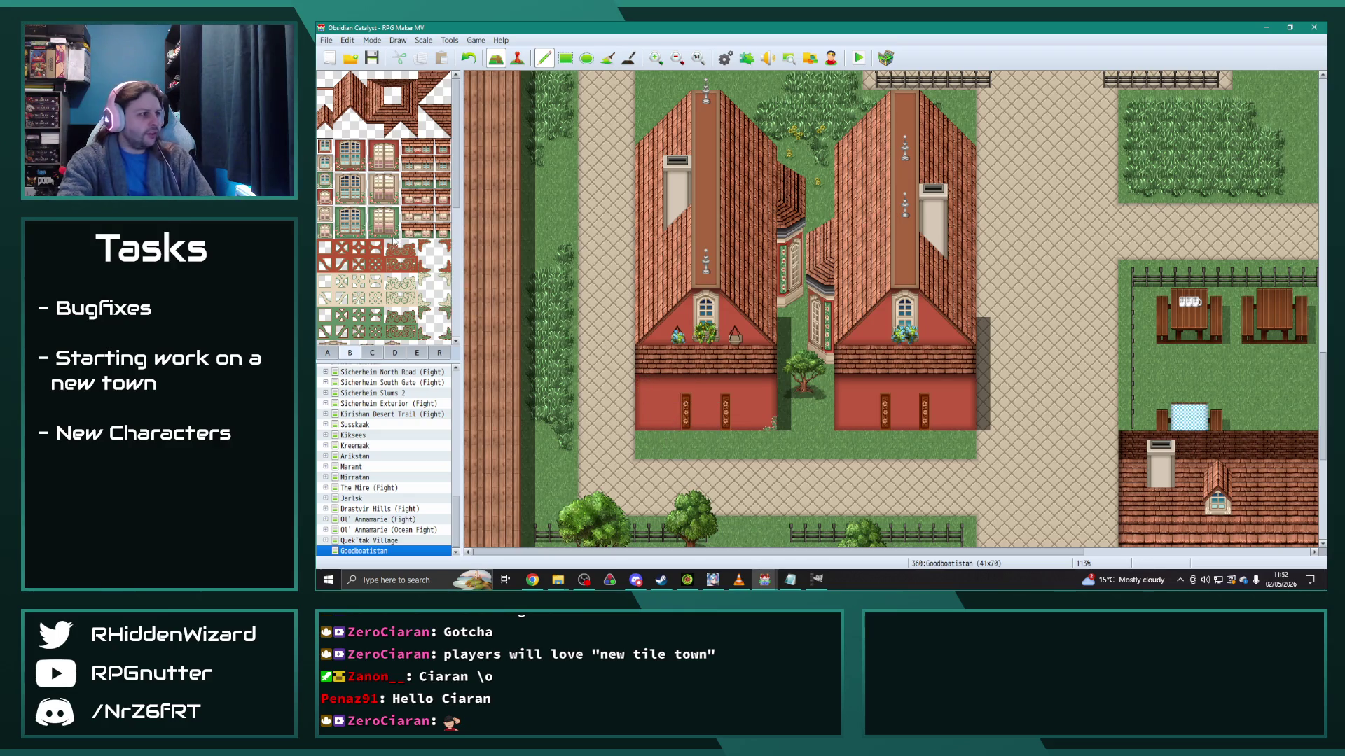
pyautogui.scroll(-2, 392, 210)
pyautogui.click(426, 250)
pyautogui.click(649, 389)
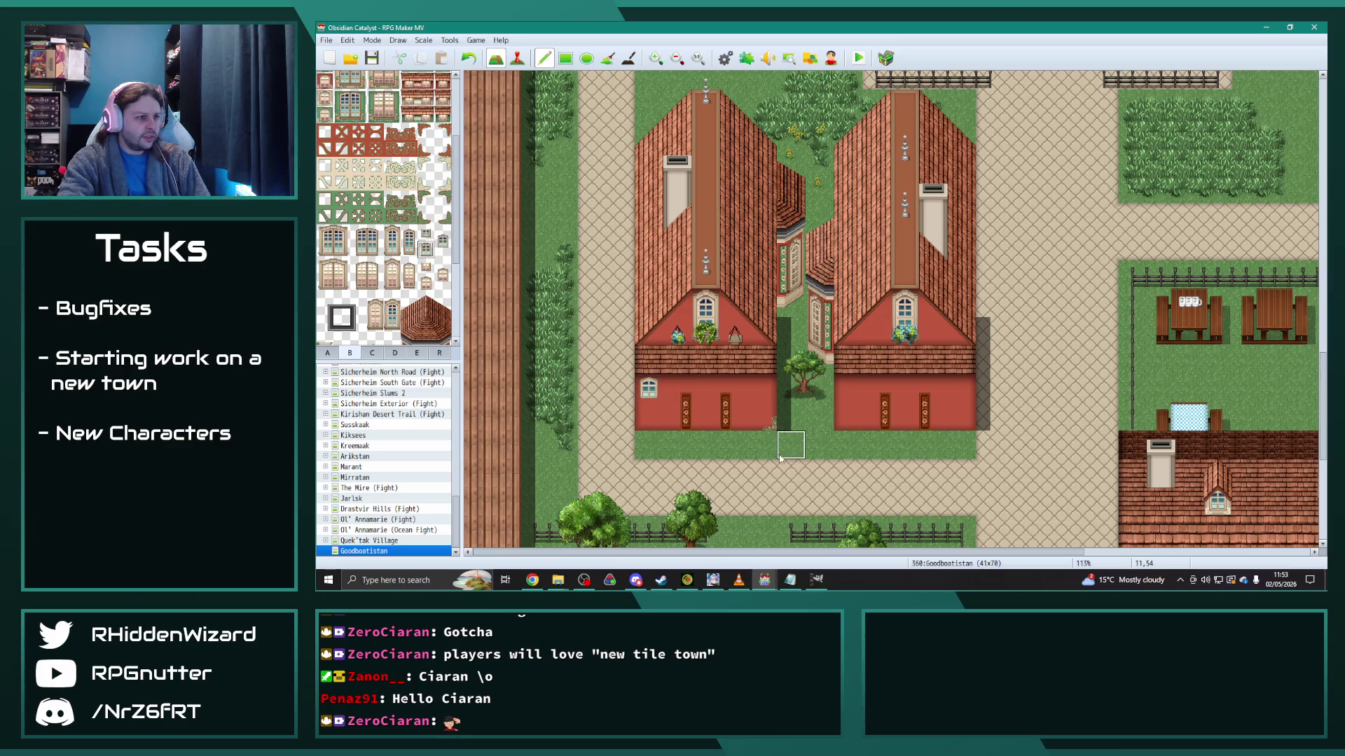
pyautogui.hotkey('ctrl', 'z')
# Step: Place two small windows on each twin house's red lower wall
pyautogui.click(426, 283)
pyautogui.click(649, 389)
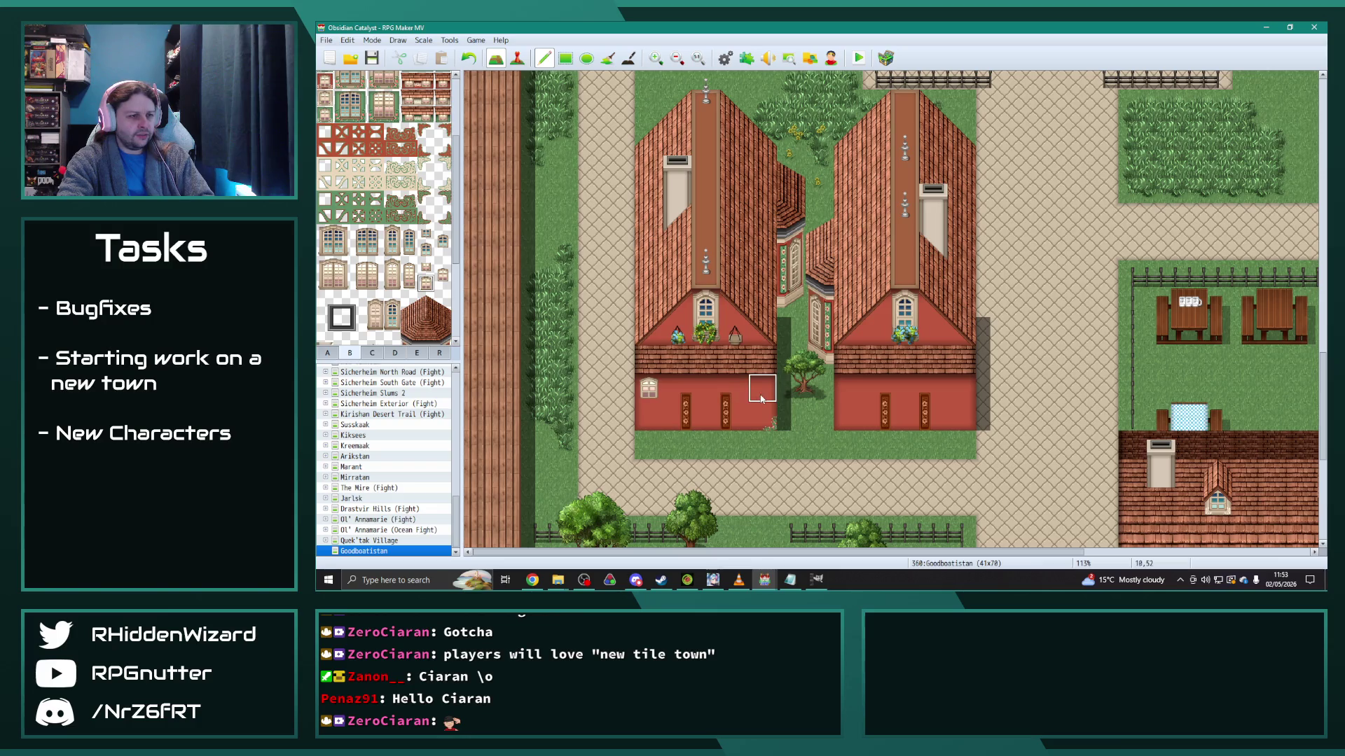
pyautogui.click(962, 392)
pyautogui.click(848, 392)
pyautogui.click(762, 391)
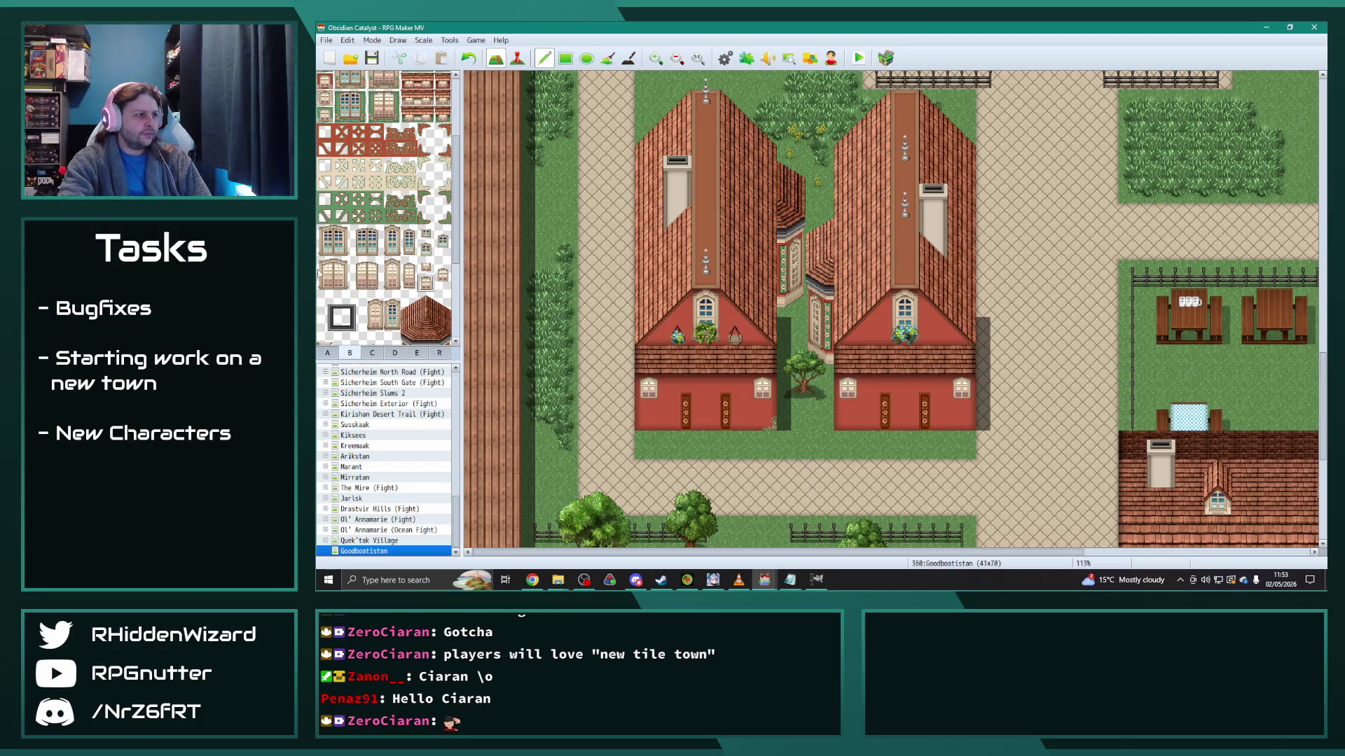
pyautogui.scroll(3, 393, 312)
pyautogui.click(370, 354)
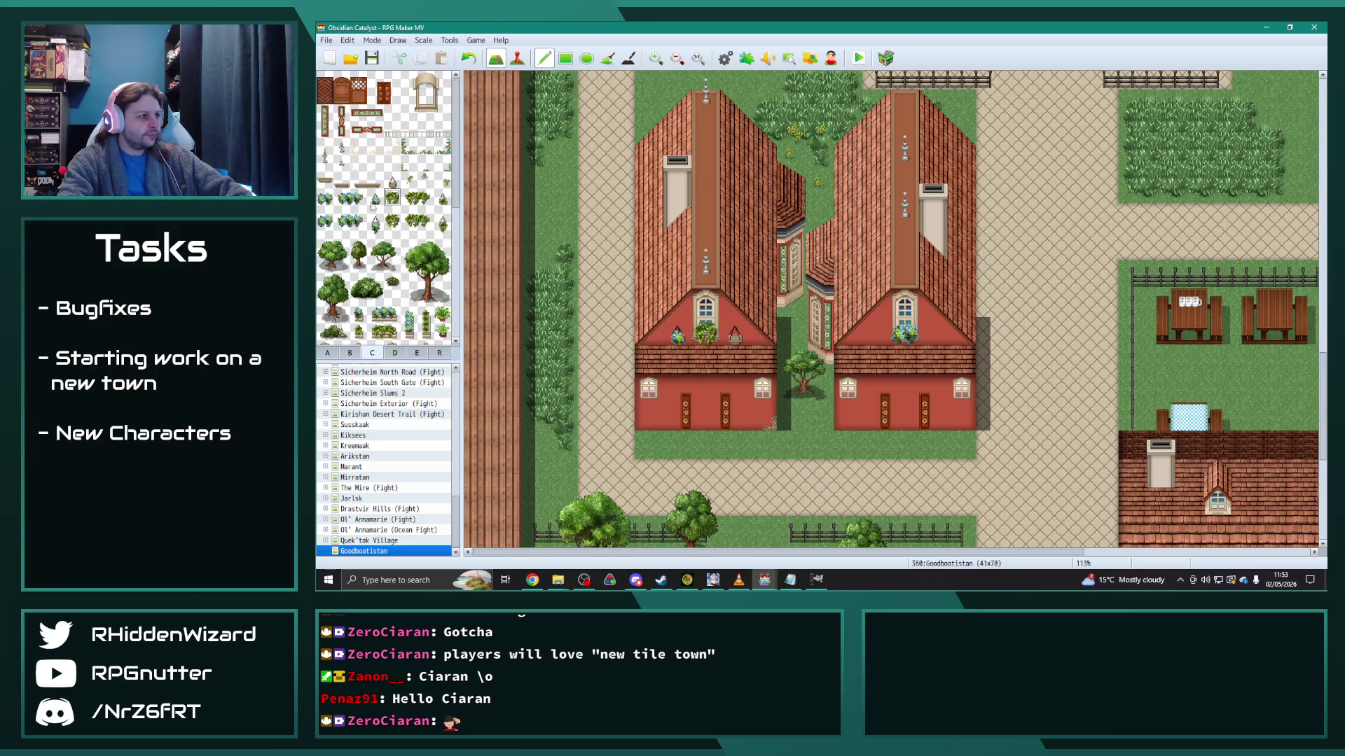
pyautogui.moveTo(342, 230); pyautogui.dragTo(359, 231)
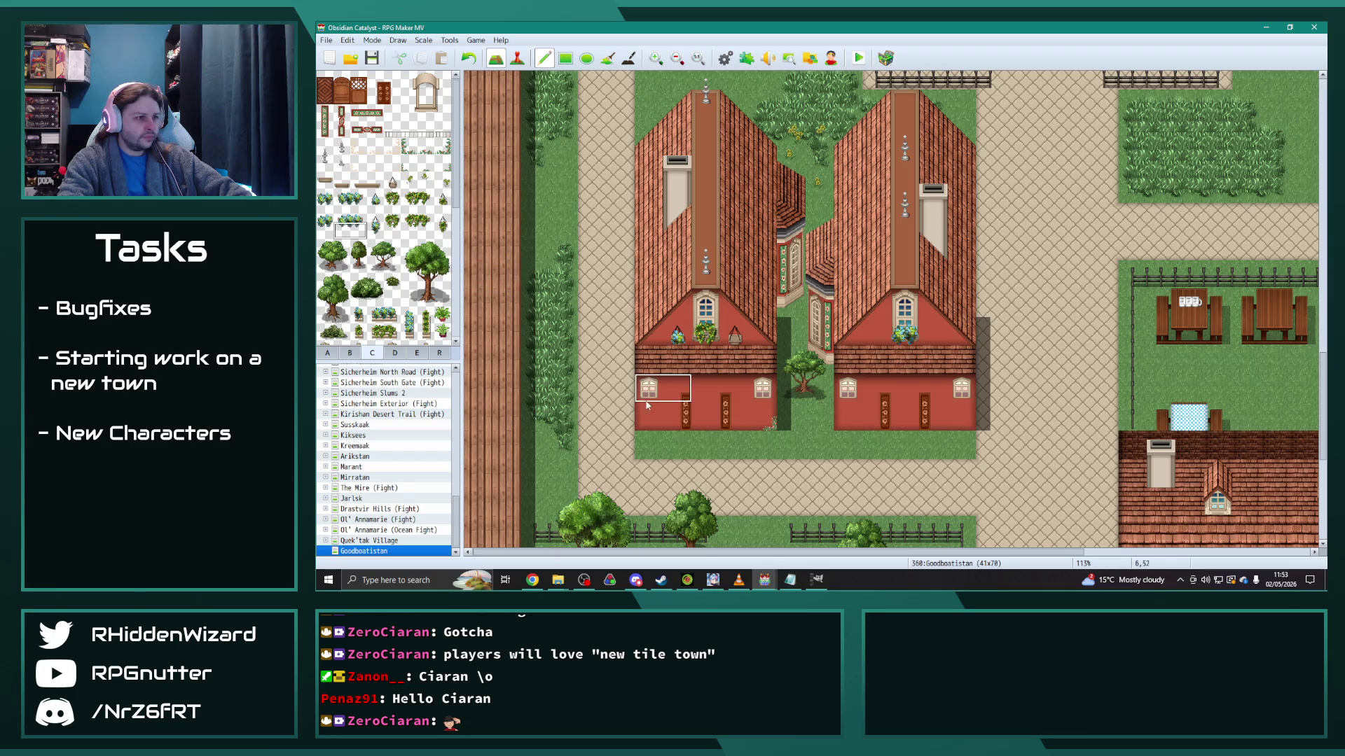
pyautogui.click(342, 215)
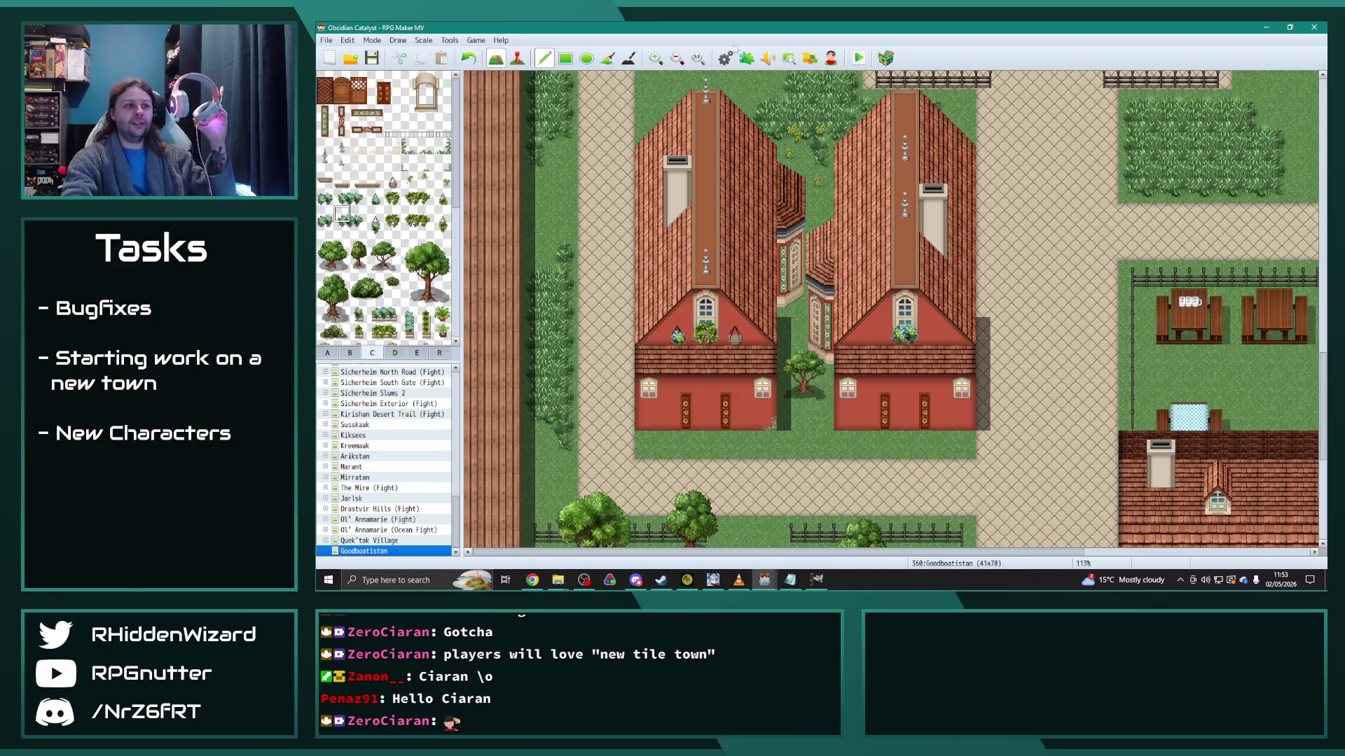
# Step: Zoom the map view out to 25% so the houses, manor, garden and plaza all fit
pyautogui.click(677, 59)
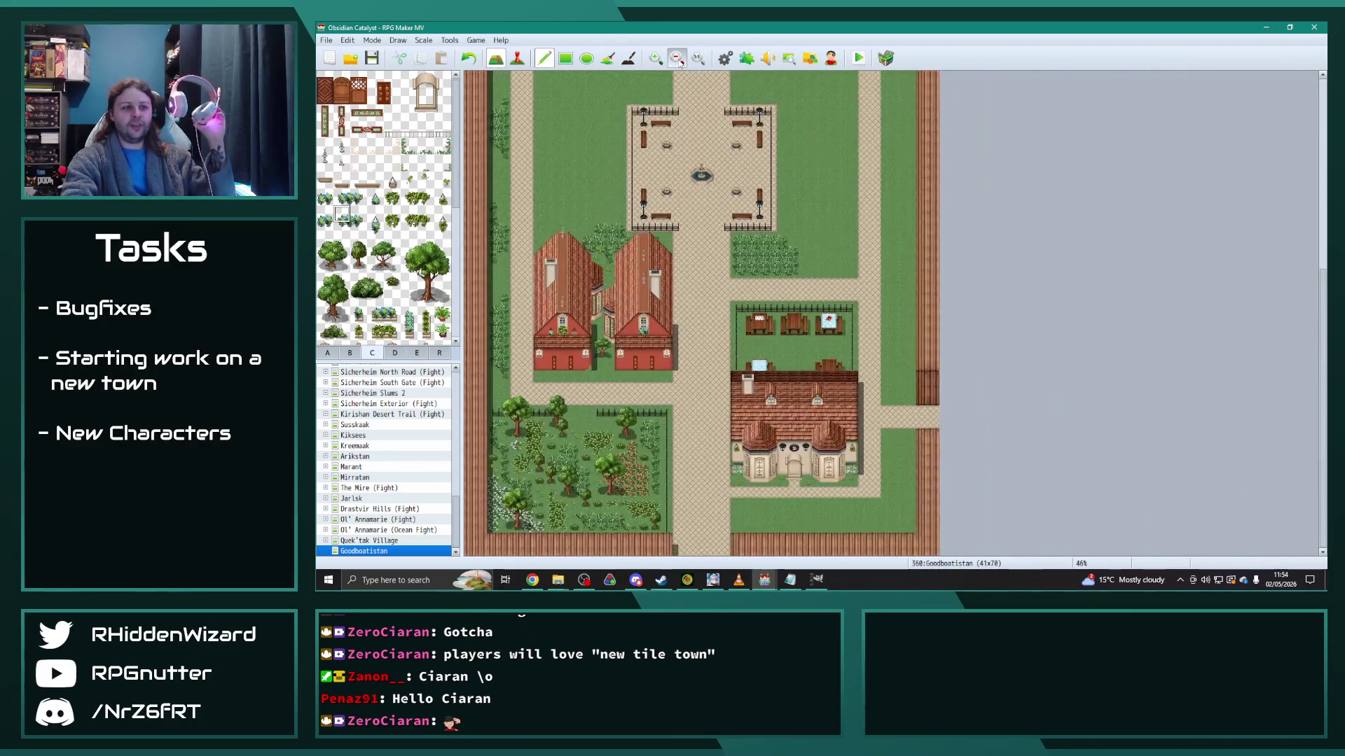
pyautogui.click(677, 59)
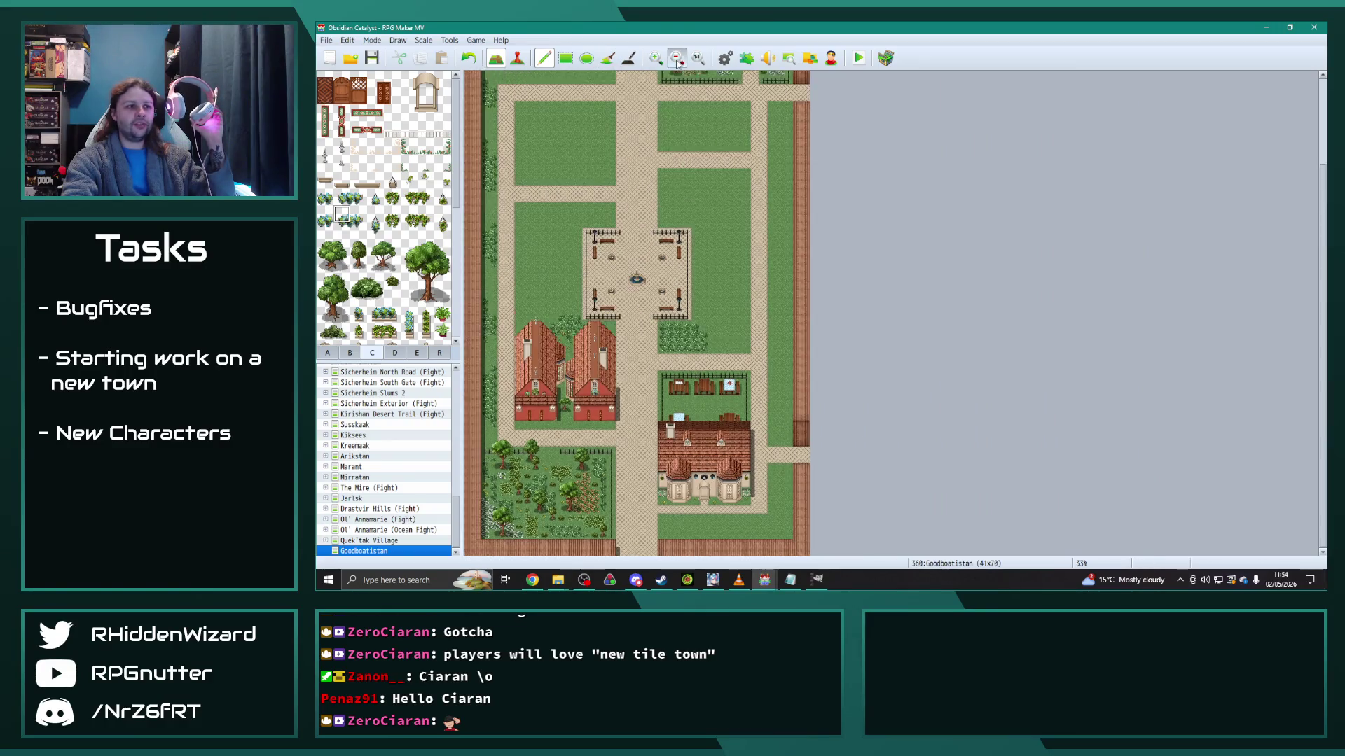
pyautogui.click(677, 58)
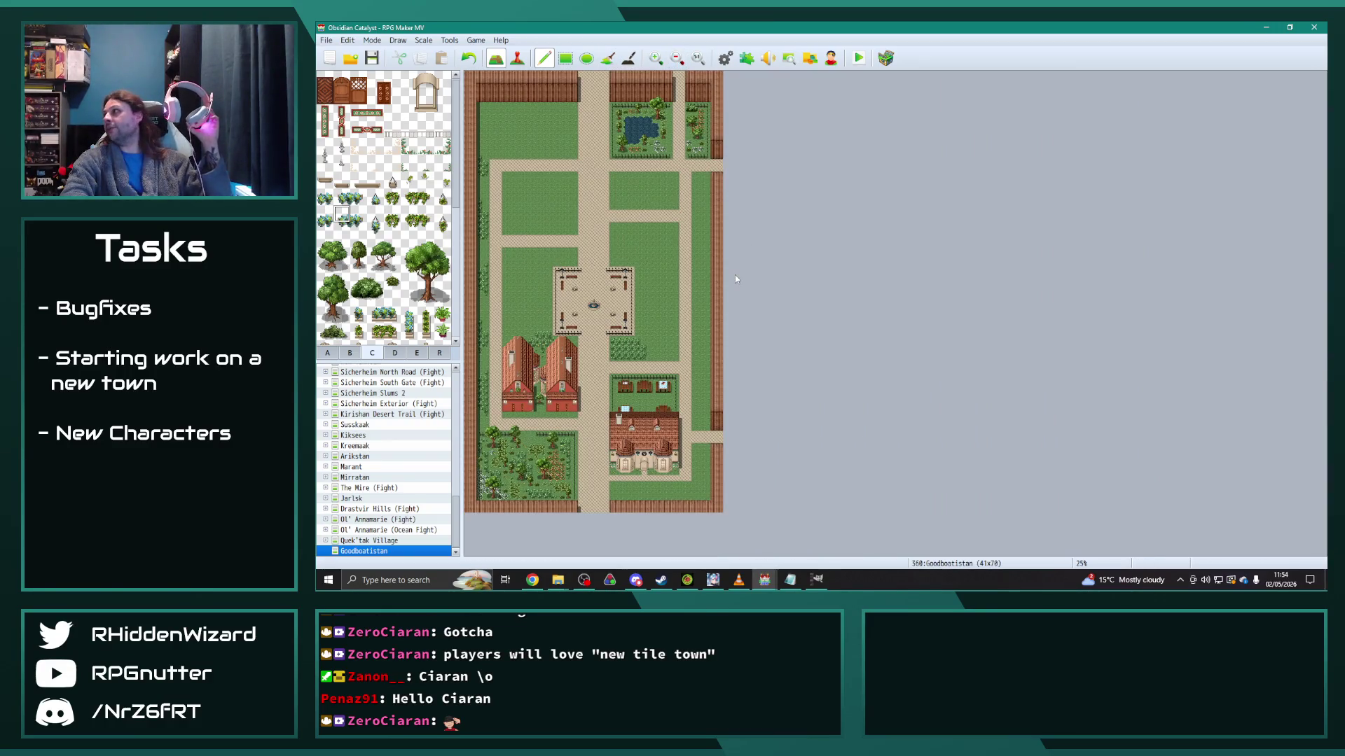
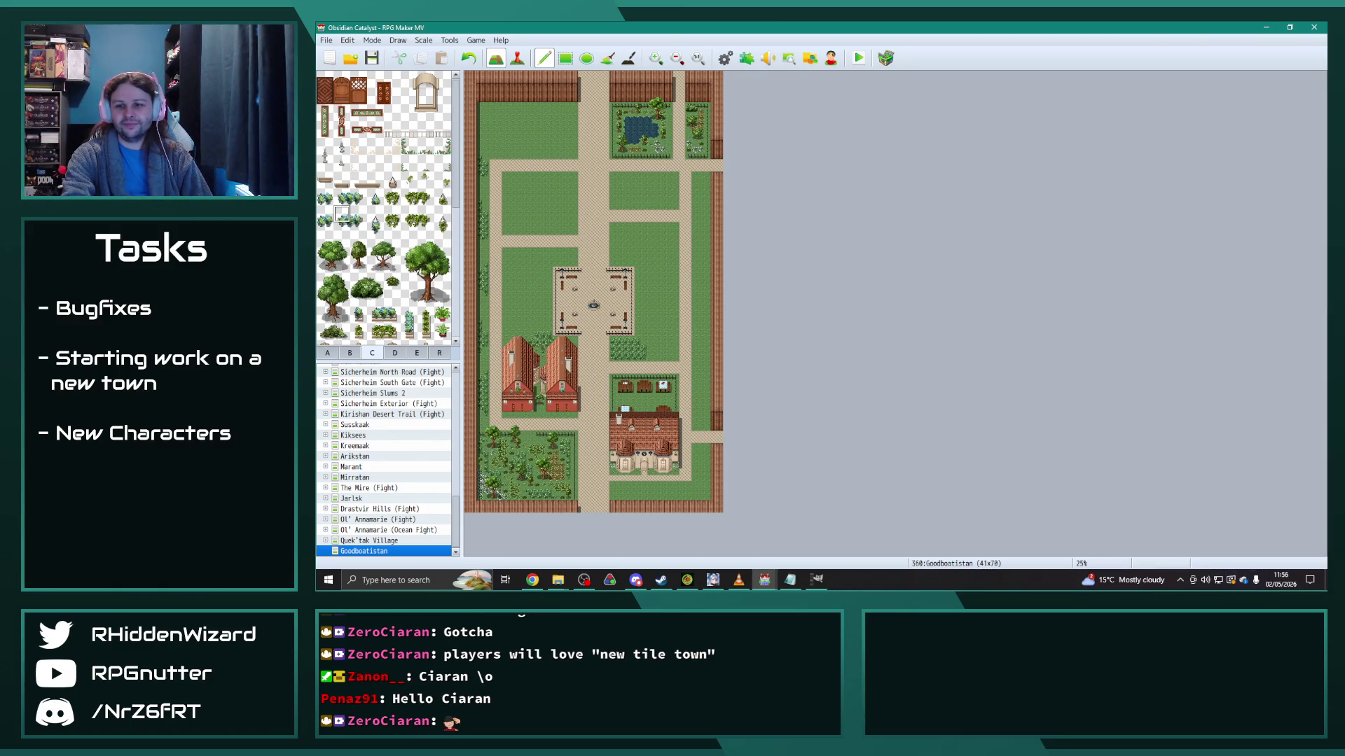
# Step: Return to RPG Maker MV and zoom the Goodboatistan map to 75% on the central plaza
pyautogui.hotkey('alt', 'Tab')
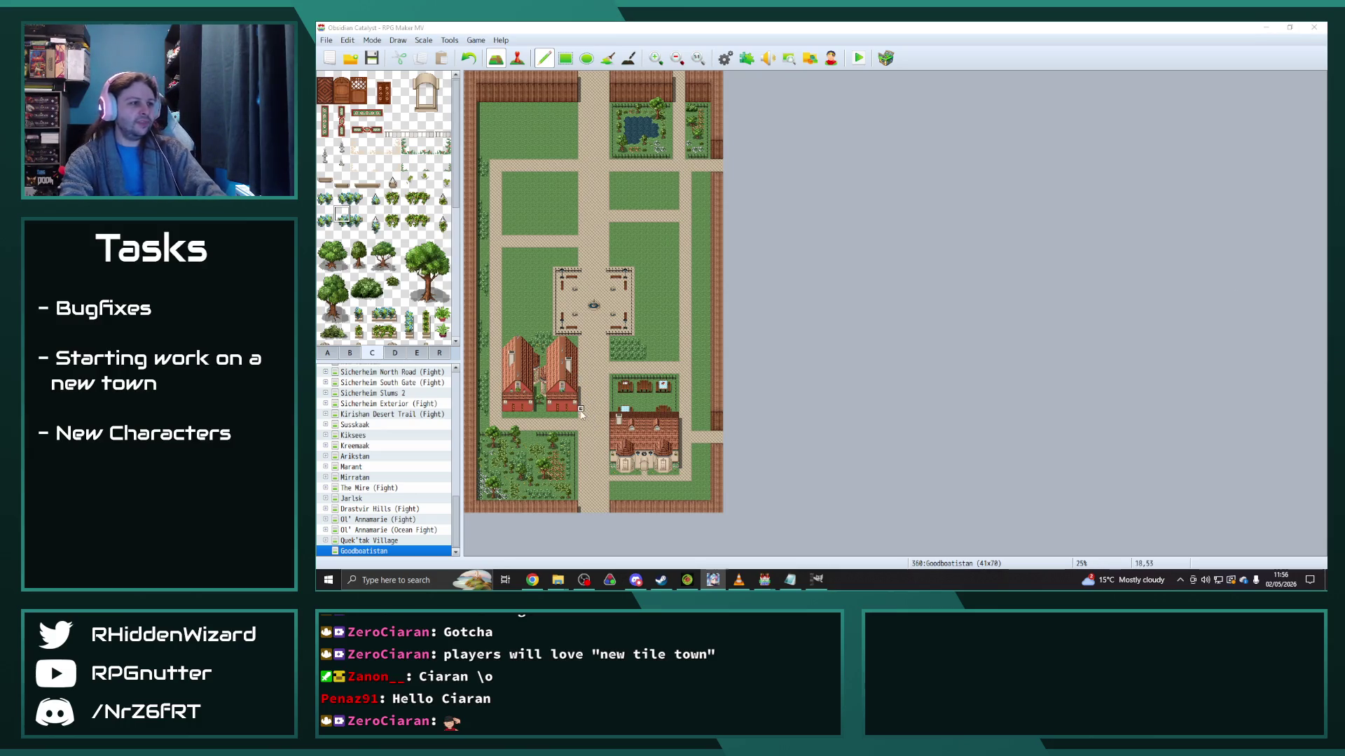
pyautogui.scroll(2, 581, 413)
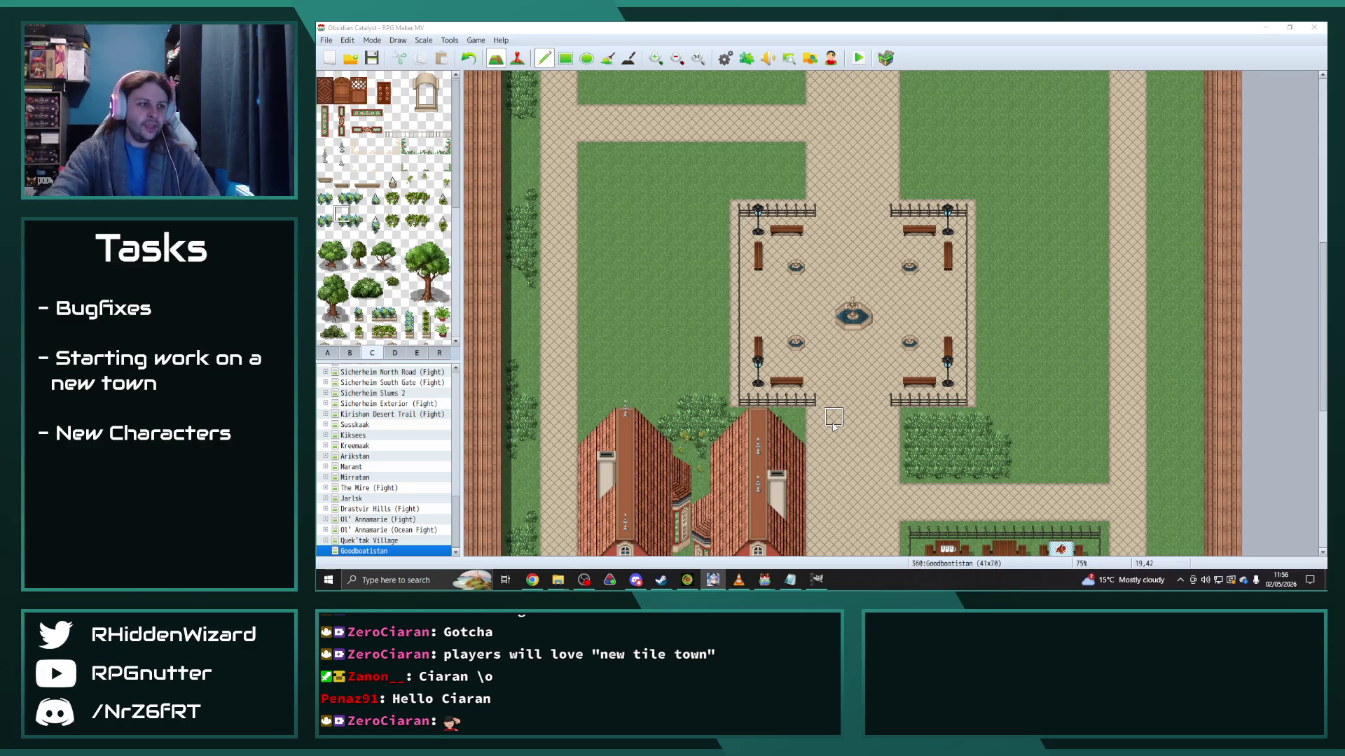
# Step: Switch to tileset B and try a round sign beside the left red house, undoing each attempt
pyautogui.scroll(-5, 833, 423)
pyautogui.keyDown('ctrl'); pyautogui.scroll(2, 602, 374); pyautogui.keyUp('ctrl')
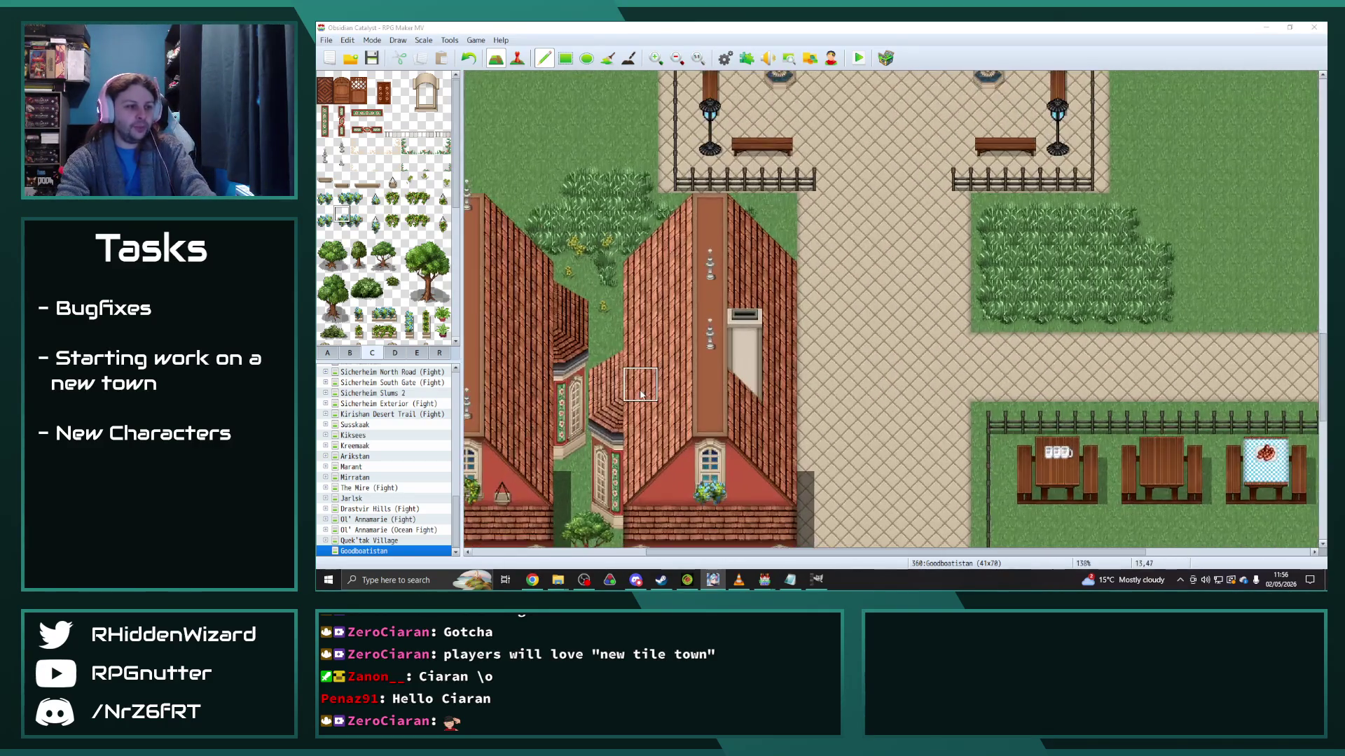
pyautogui.scroll(-5, 665, 435)
pyautogui.hscroll(-5, 724, 539)
pyautogui.hscroll(1, 724, 535)
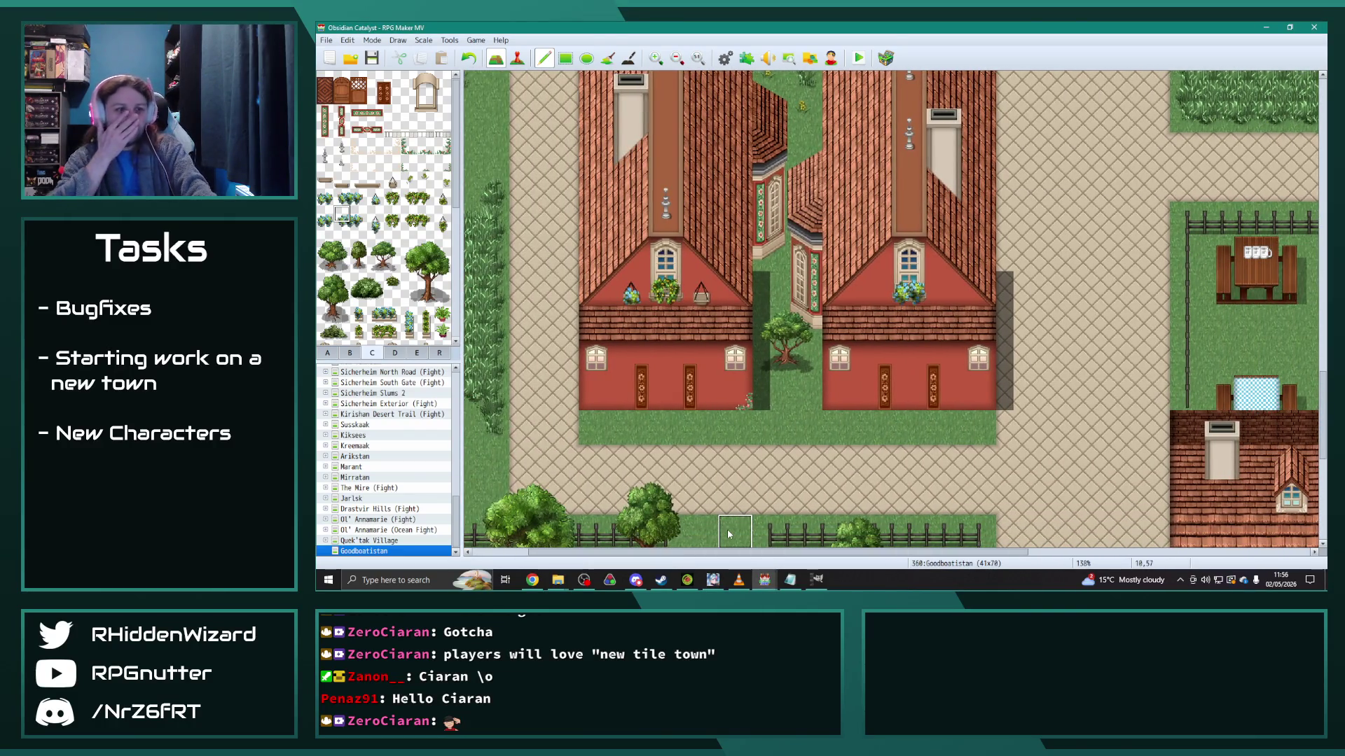
pyautogui.click(353, 352)
pyautogui.scroll(-3, 366, 339)
pyautogui.scroll(-3, 366, 340)
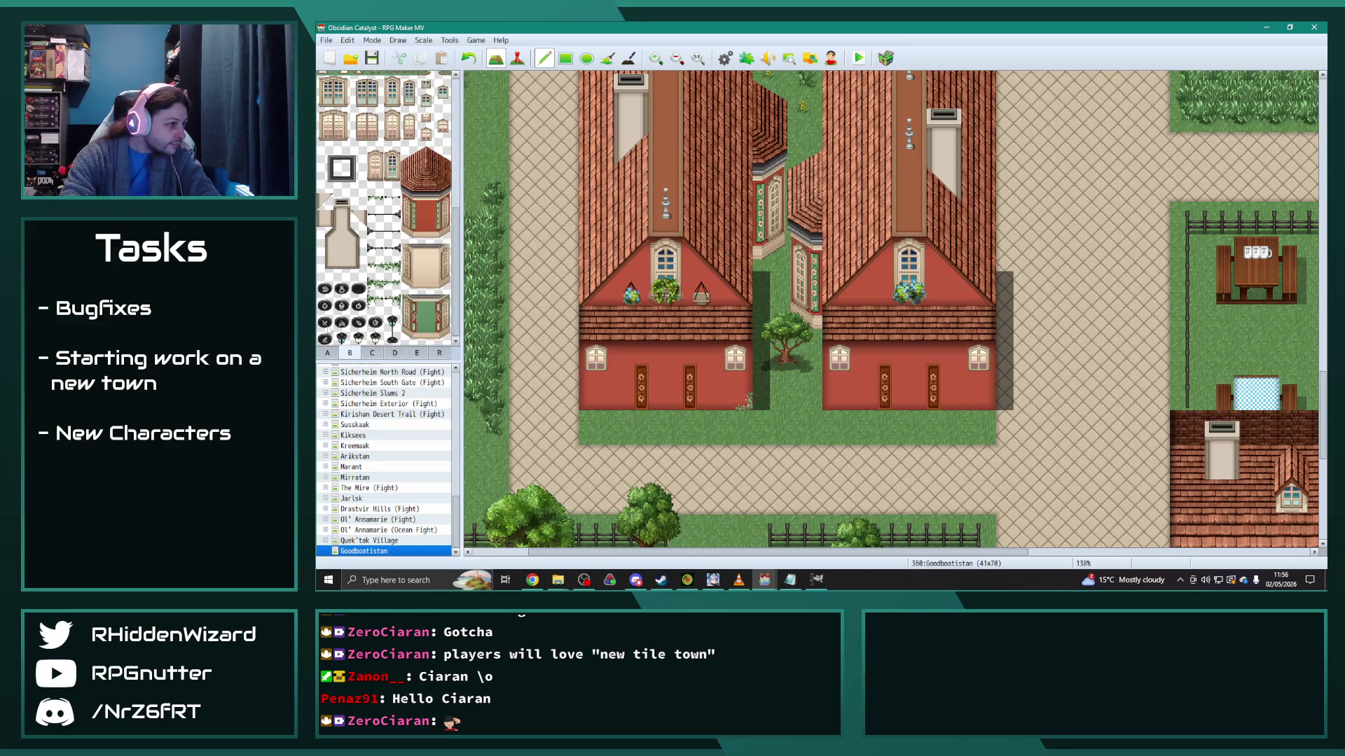
pyautogui.click(325, 322)
pyautogui.click(665, 361)
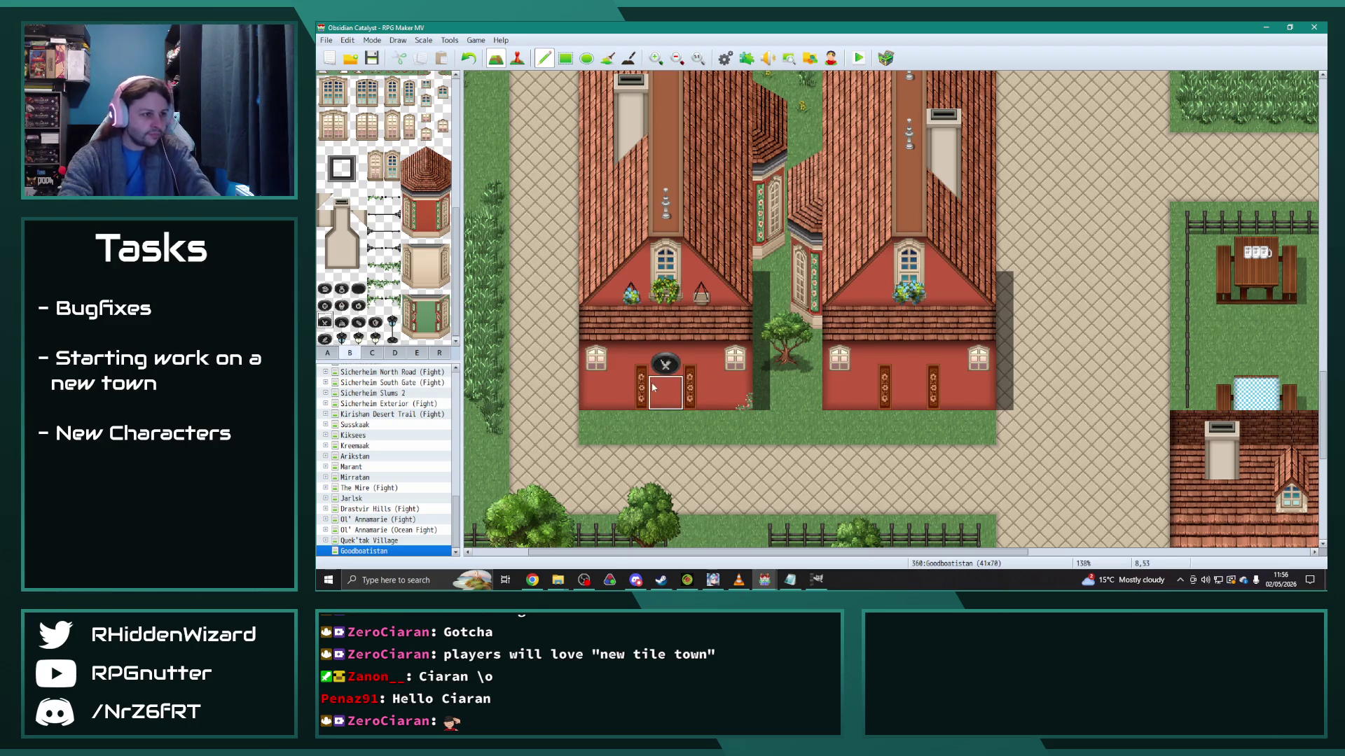
pyautogui.hotkey('ctrl', 'z')
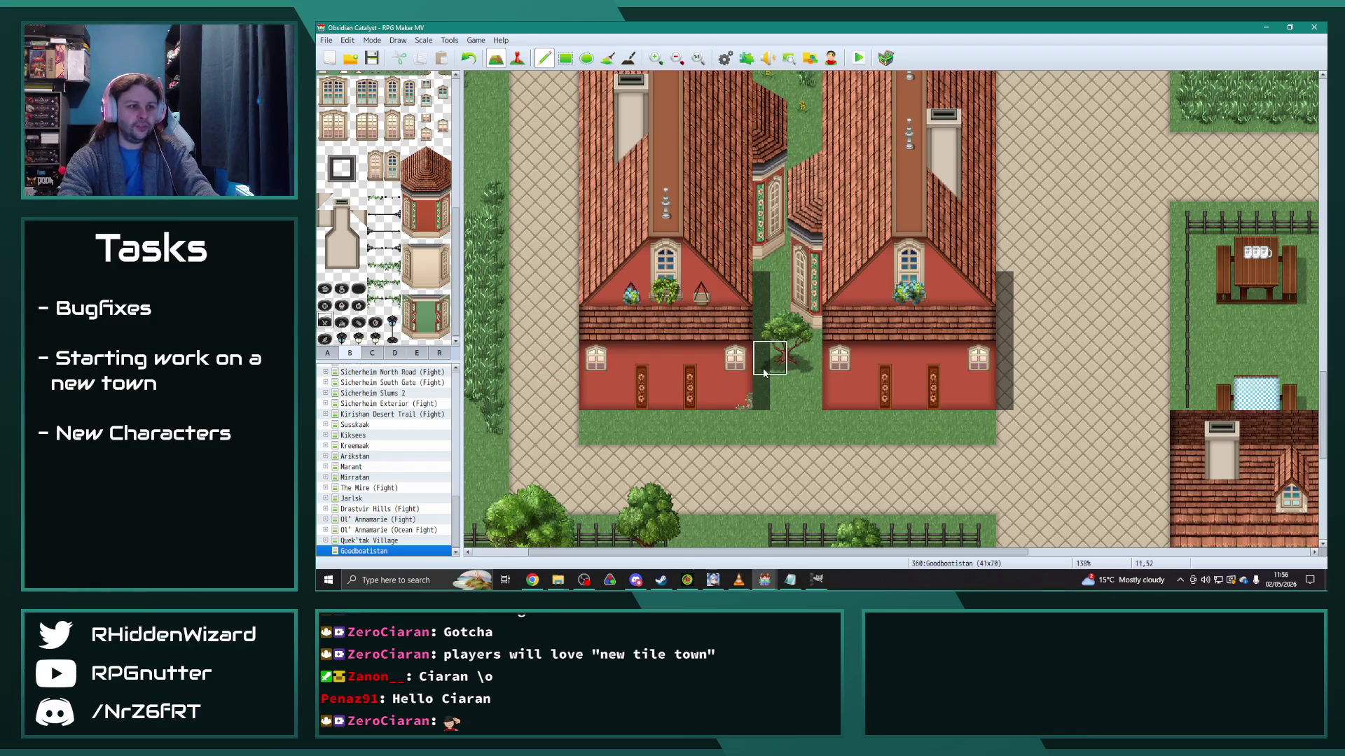
pyautogui.click(561, 361)
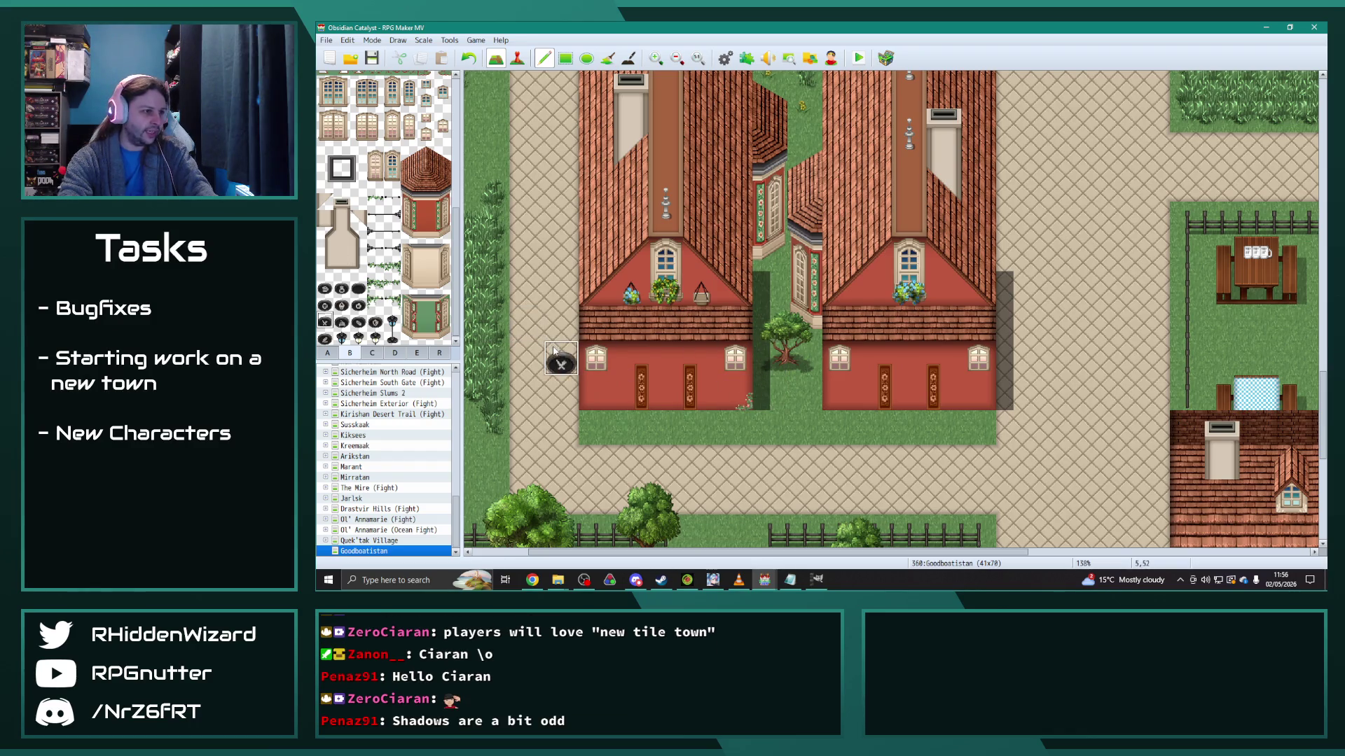
pyautogui.hotkey('ctrl', 'z')
# Step: Hang a round X sign from a wall bracket on the left house's outer wall
pyautogui.click(391, 252)
pyautogui.click(561, 357)
pyautogui.click(324, 322)
pyautogui.click(560, 364)
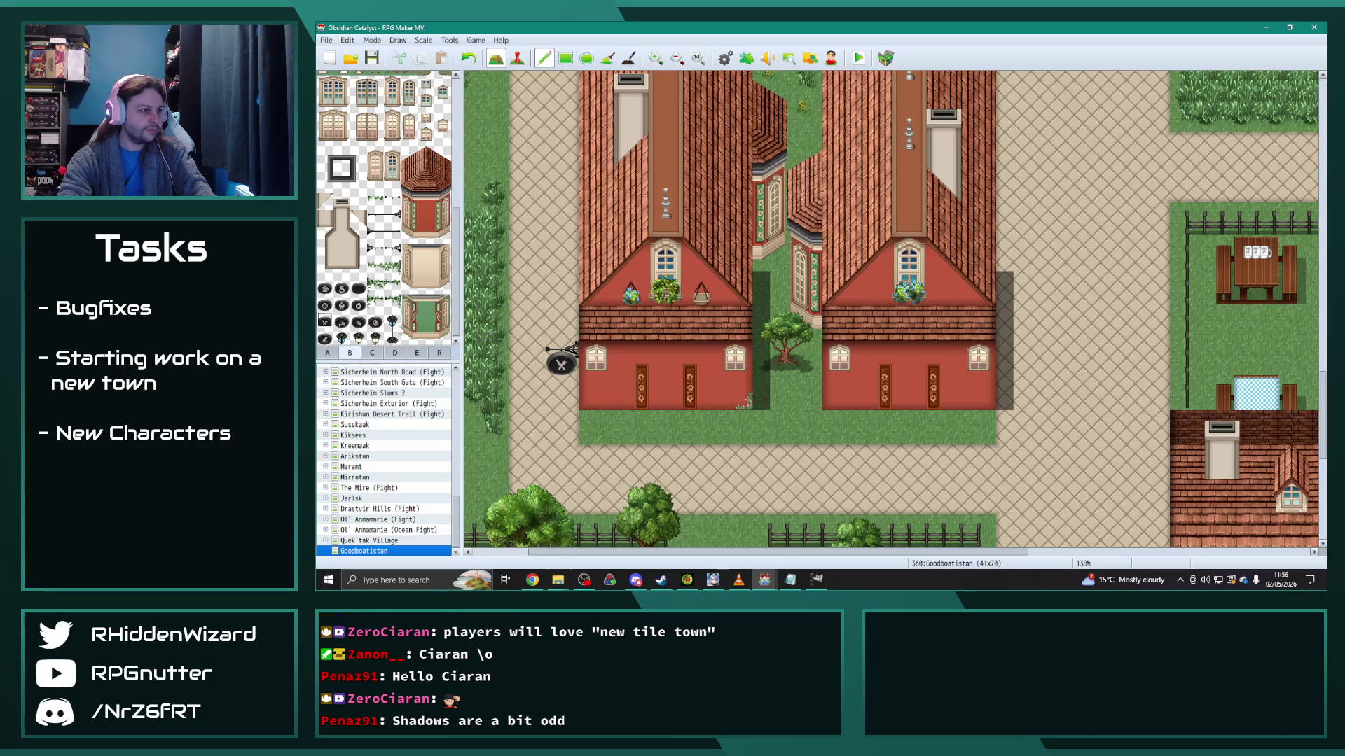
# Step: Hang a shield sign on a bracket at the right house and erase the shadow between houses
pyautogui.click(376, 233)
pyautogui.click(1014, 358)
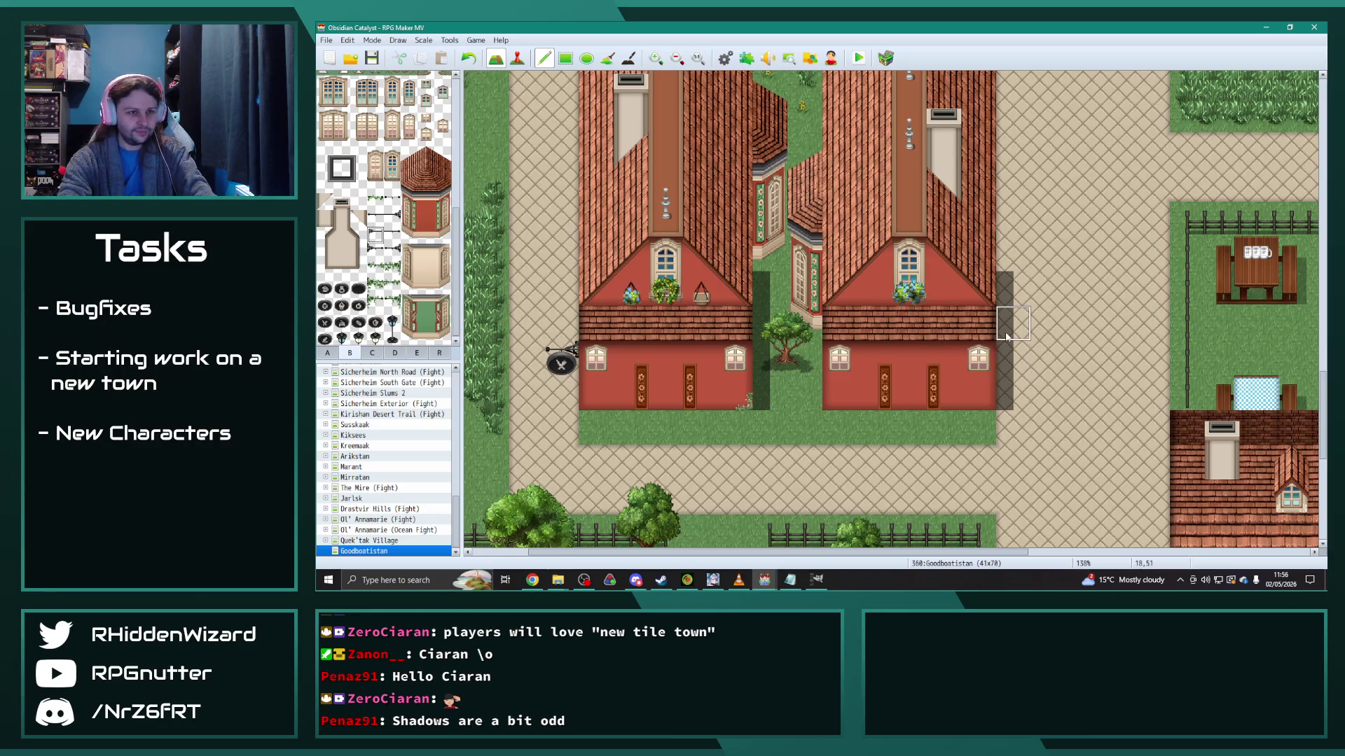
pyautogui.click(376, 322)
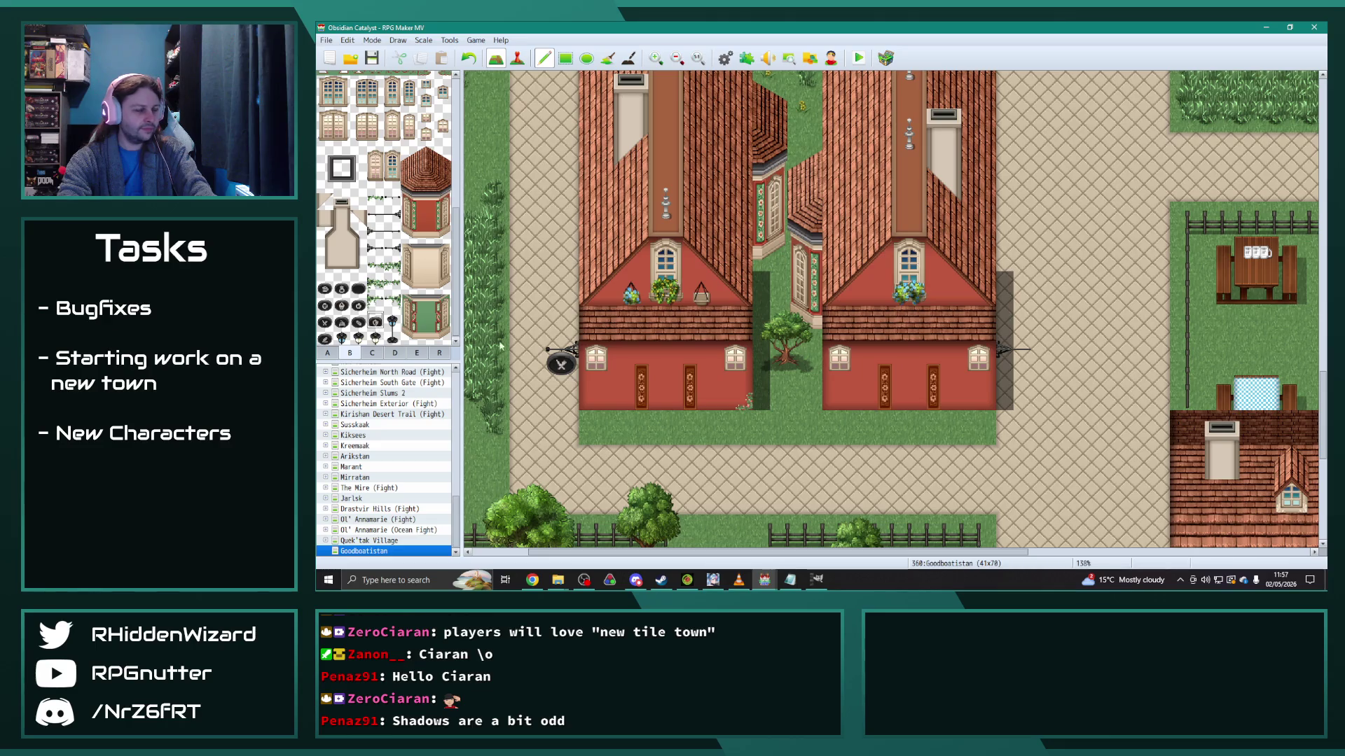
pyautogui.click(1049, 364)
pyautogui.hotkey('ctrl', 'z')
pyautogui.click(1013, 364)
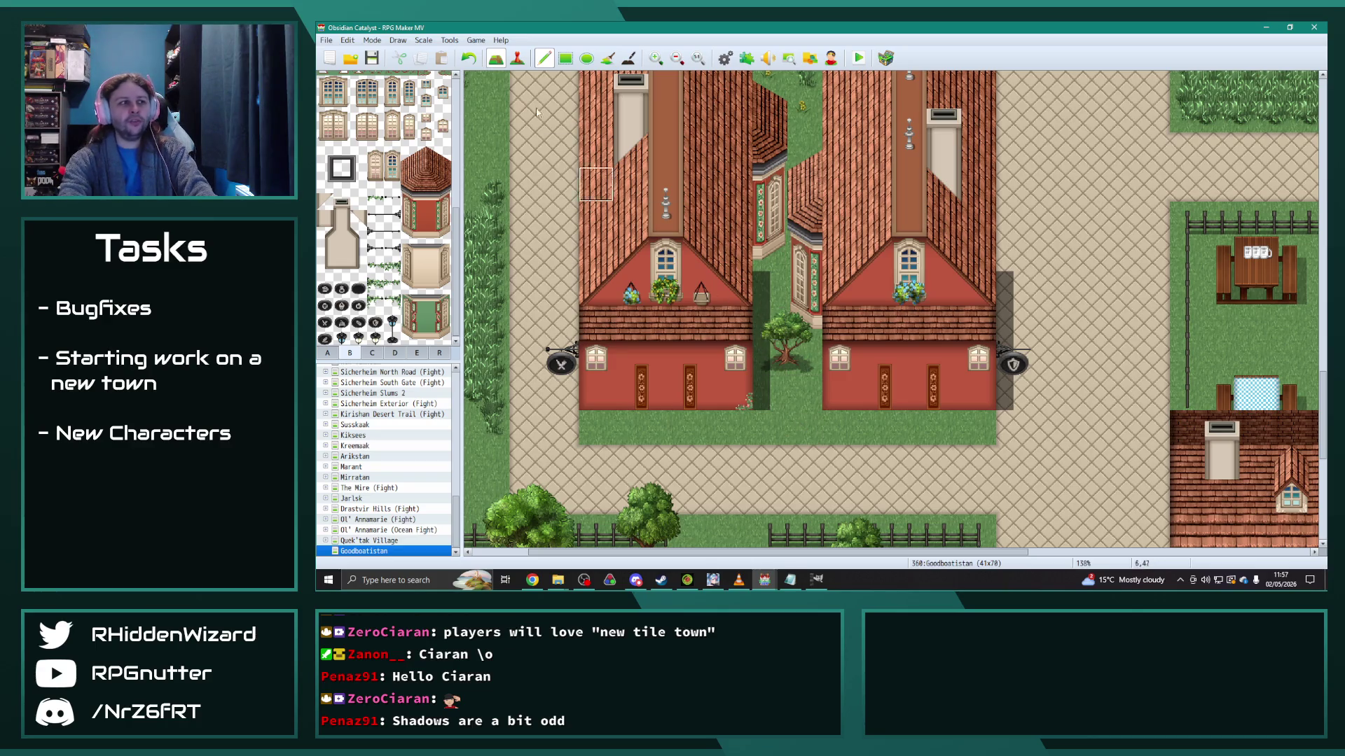
pyautogui.click(628, 57)
pyautogui.moveTo(760, 315)
pyautogui.mouseDown()
pyautogui.moveTo(761, 378)
pyautogui.moveTo(761, 277)
pyautogui.mouseUp()
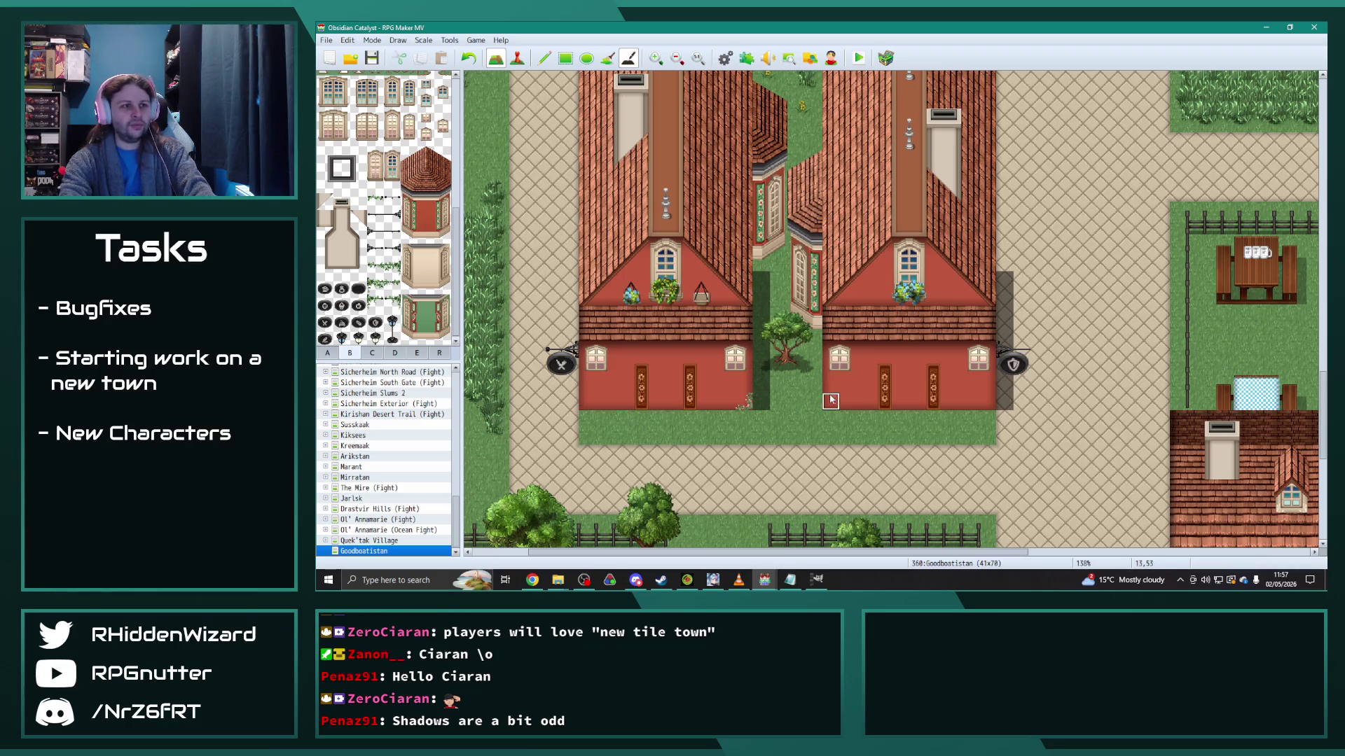
# Step: Draw a shadow up the right house's east wall with the Shadow Pen
pyautogui.scroll(2, 805, 350)
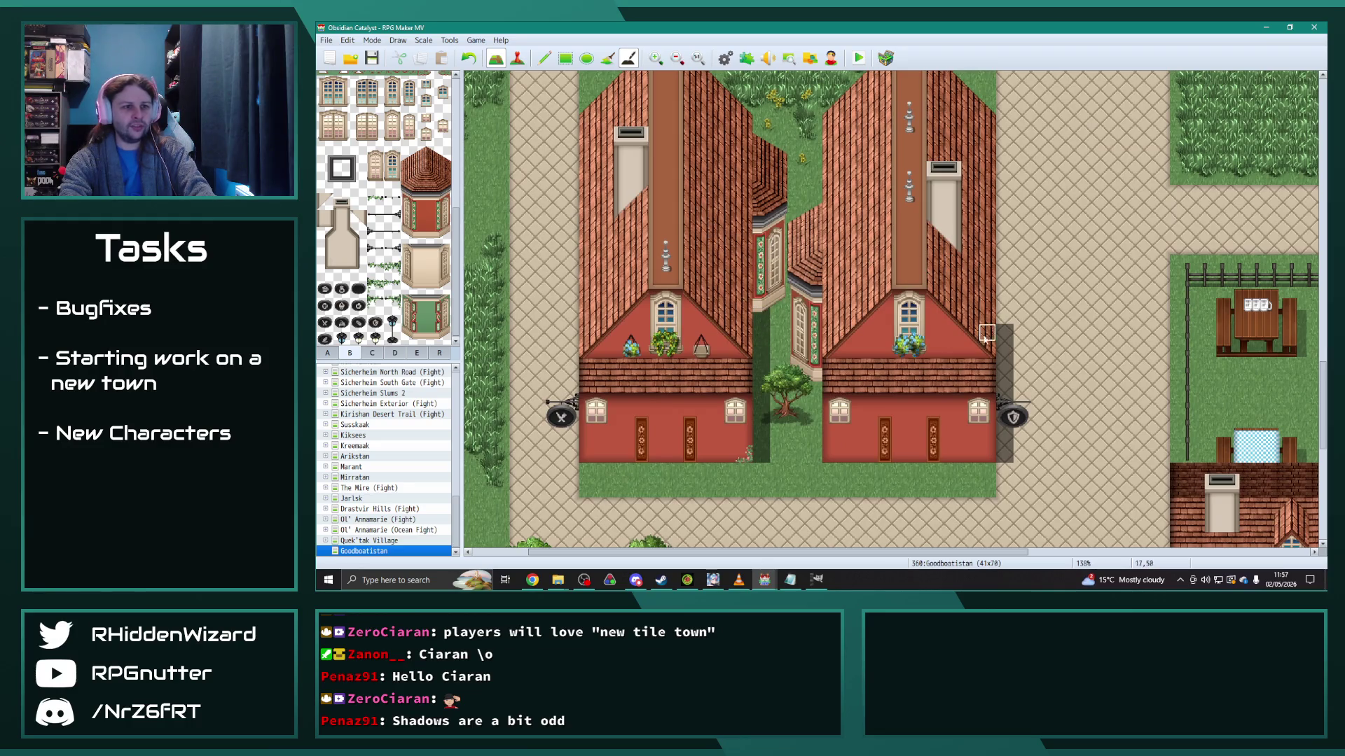
pyautogui.scroll(4, 757, 238)
pyautogui.click(757, 238)
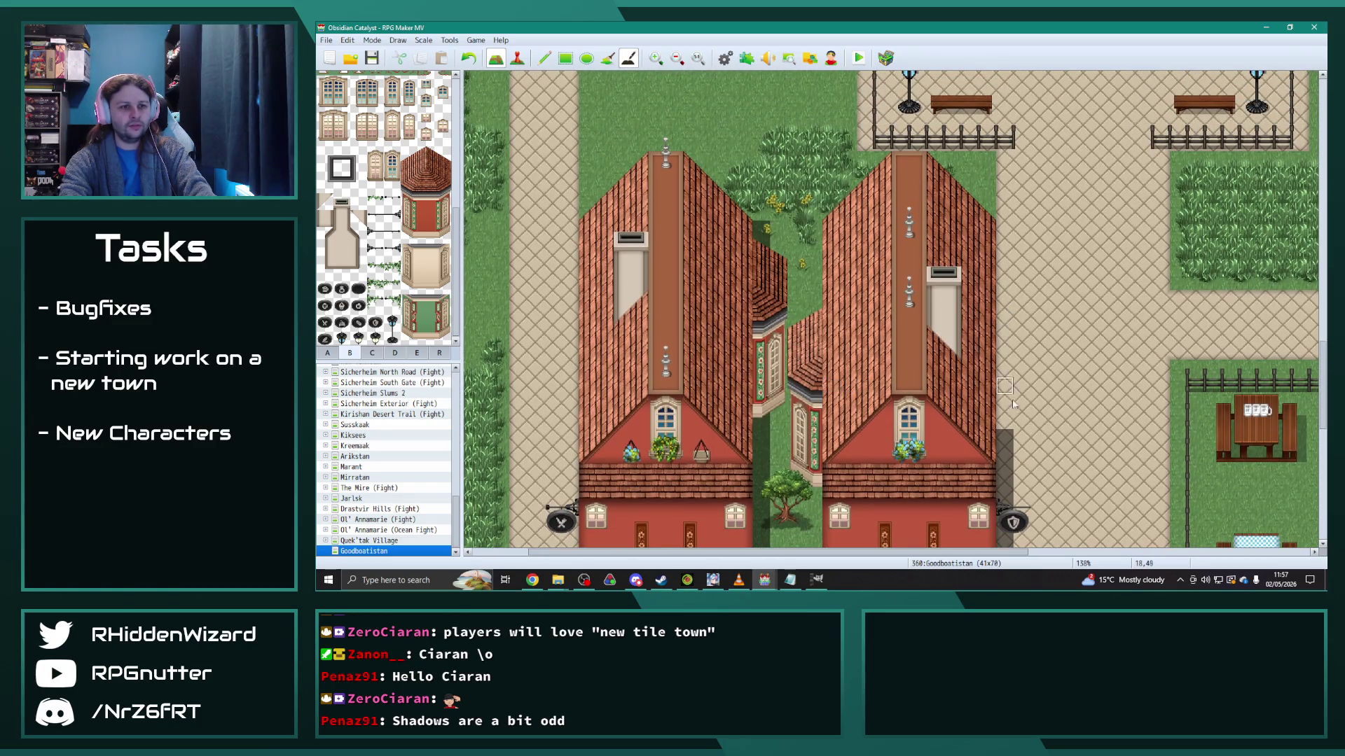
pyautogui.moveTo(1005, 420); pyautogui.dragTo(1005, 245)
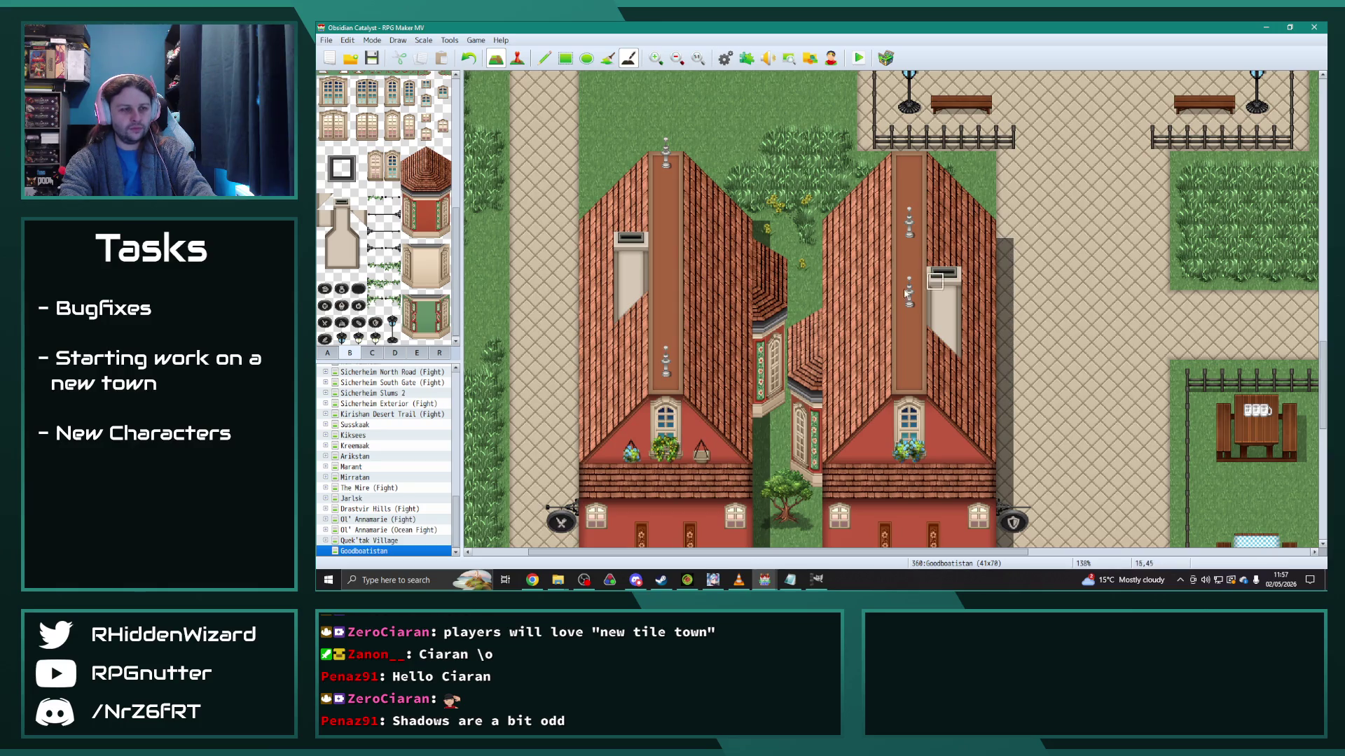
pyautogui.scroll(-5, 973, 443)
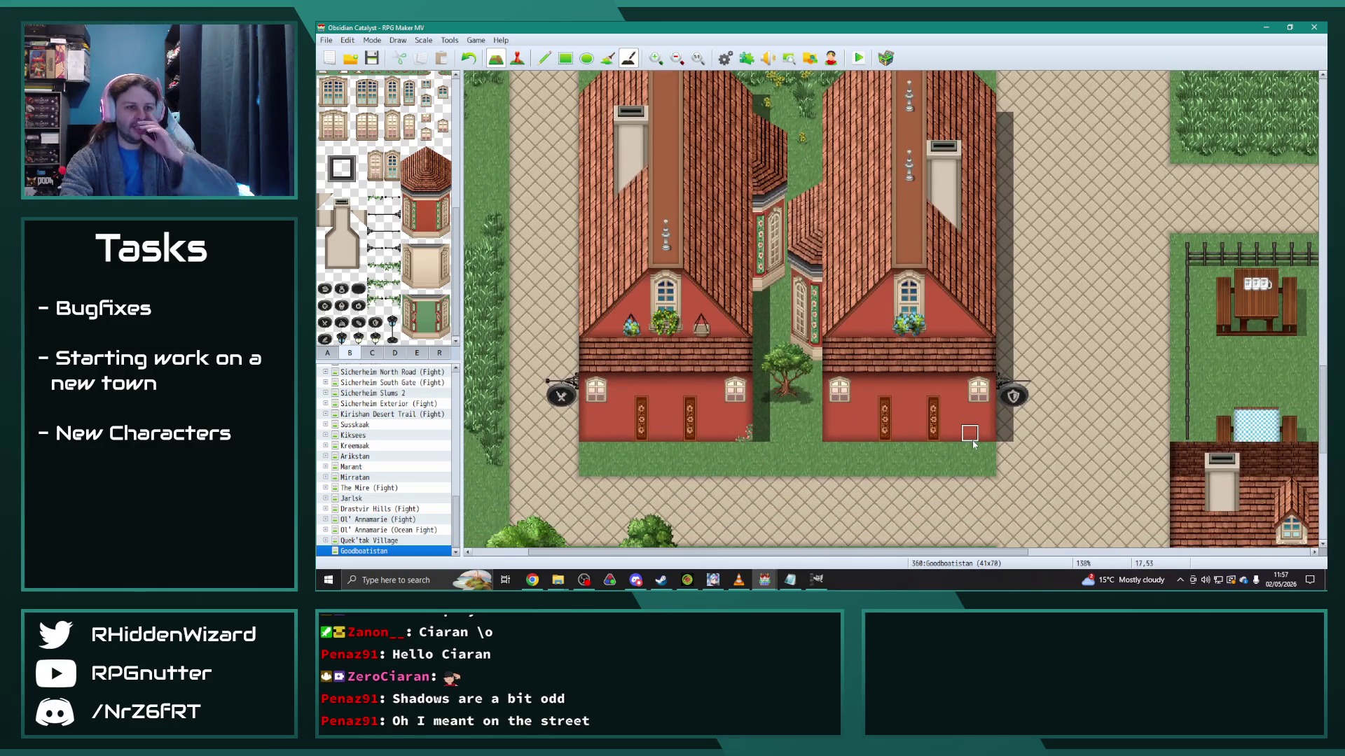
pyautogui.scroll(3, 988, 455)
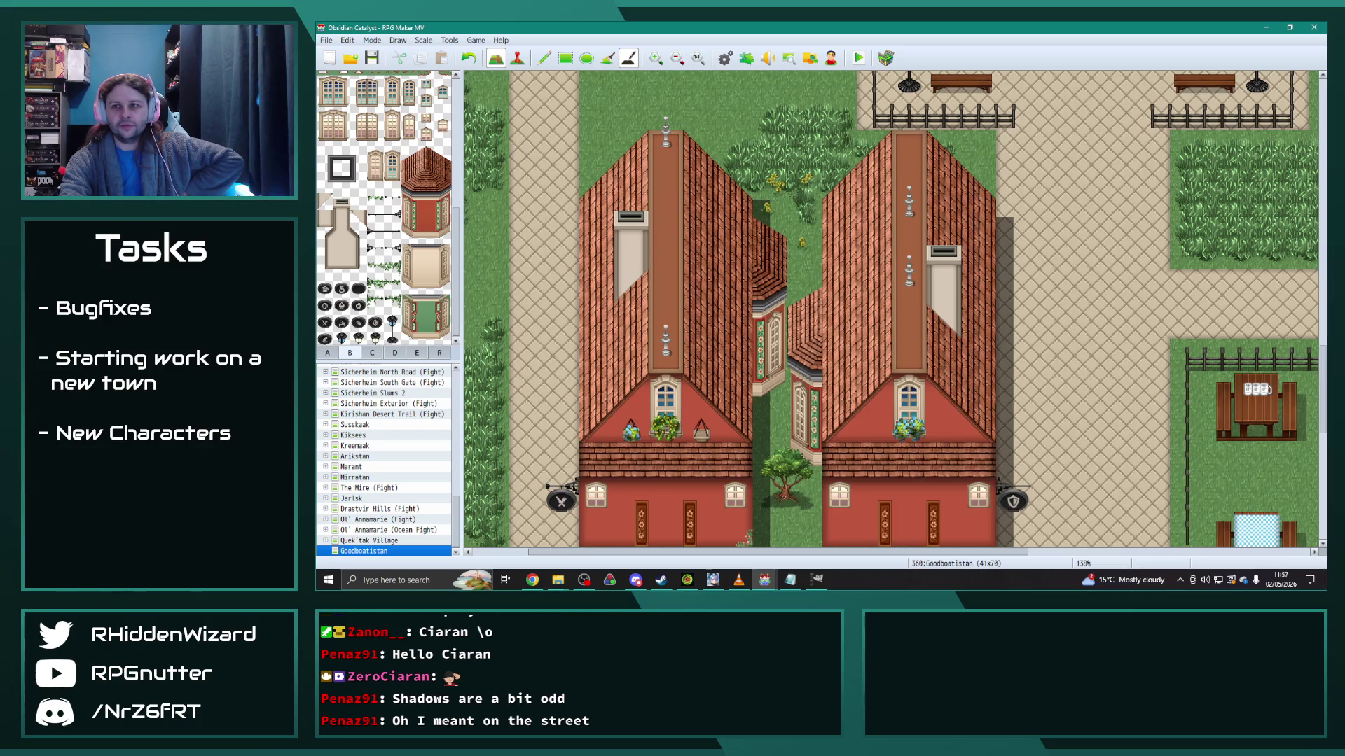
# Step: Repaint the shaded gap tiles below the tree with a lighter ground tile
pyautogui.hotkey('alt', 'Tab')
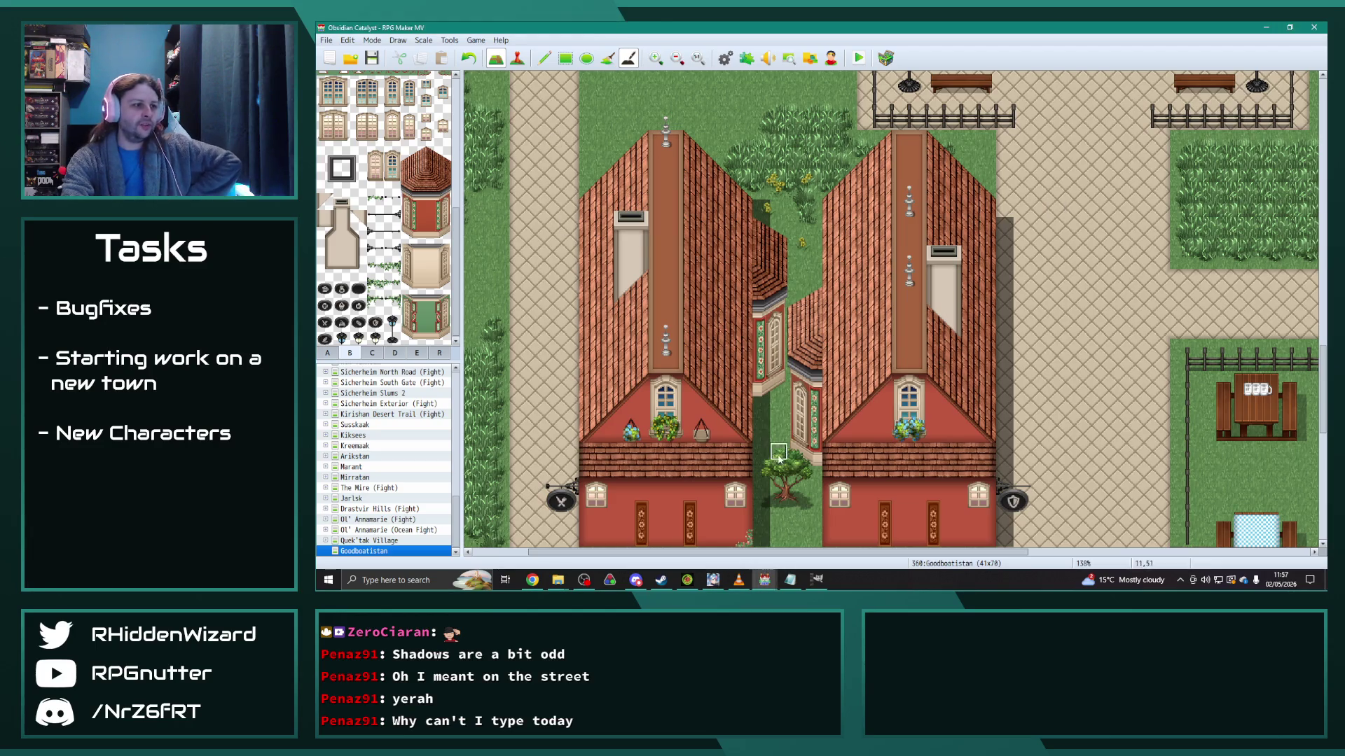
pyautogui.scroll(-3, 706, 429)
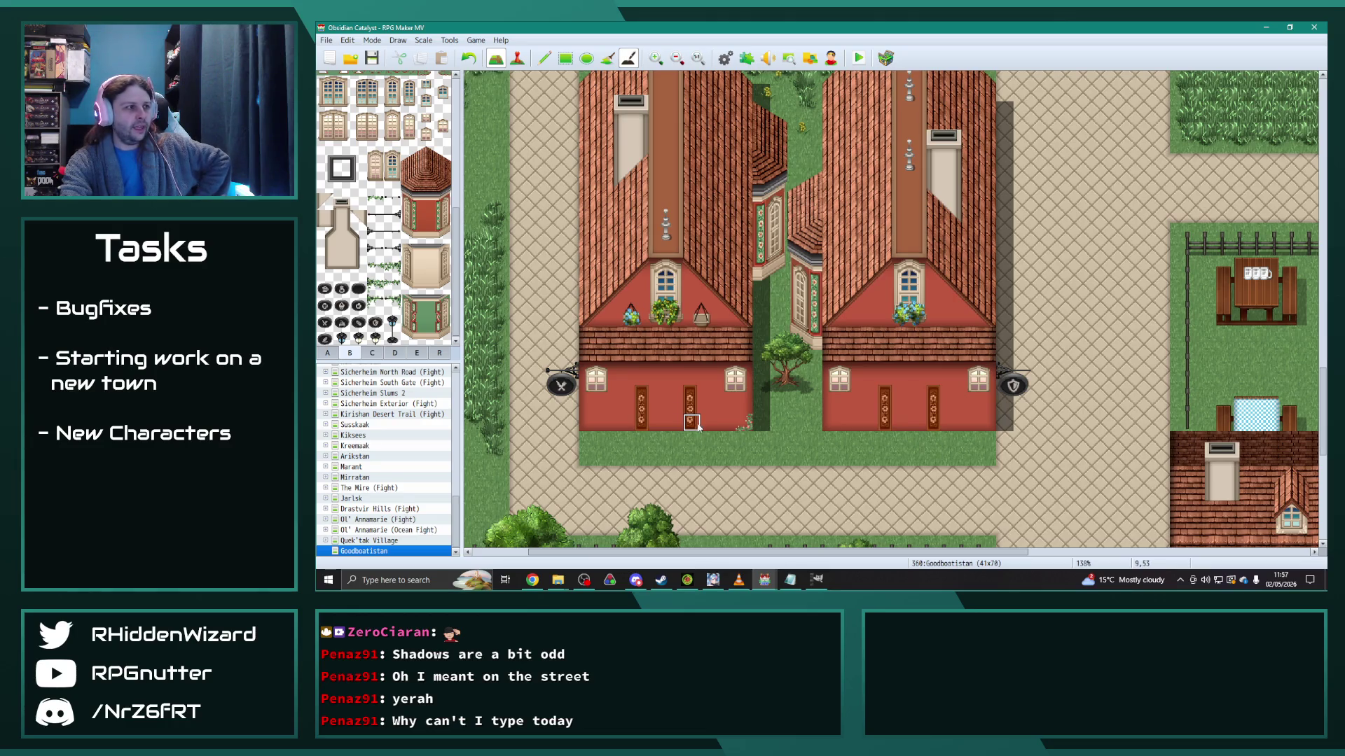
pyautogui.click(341, 185)
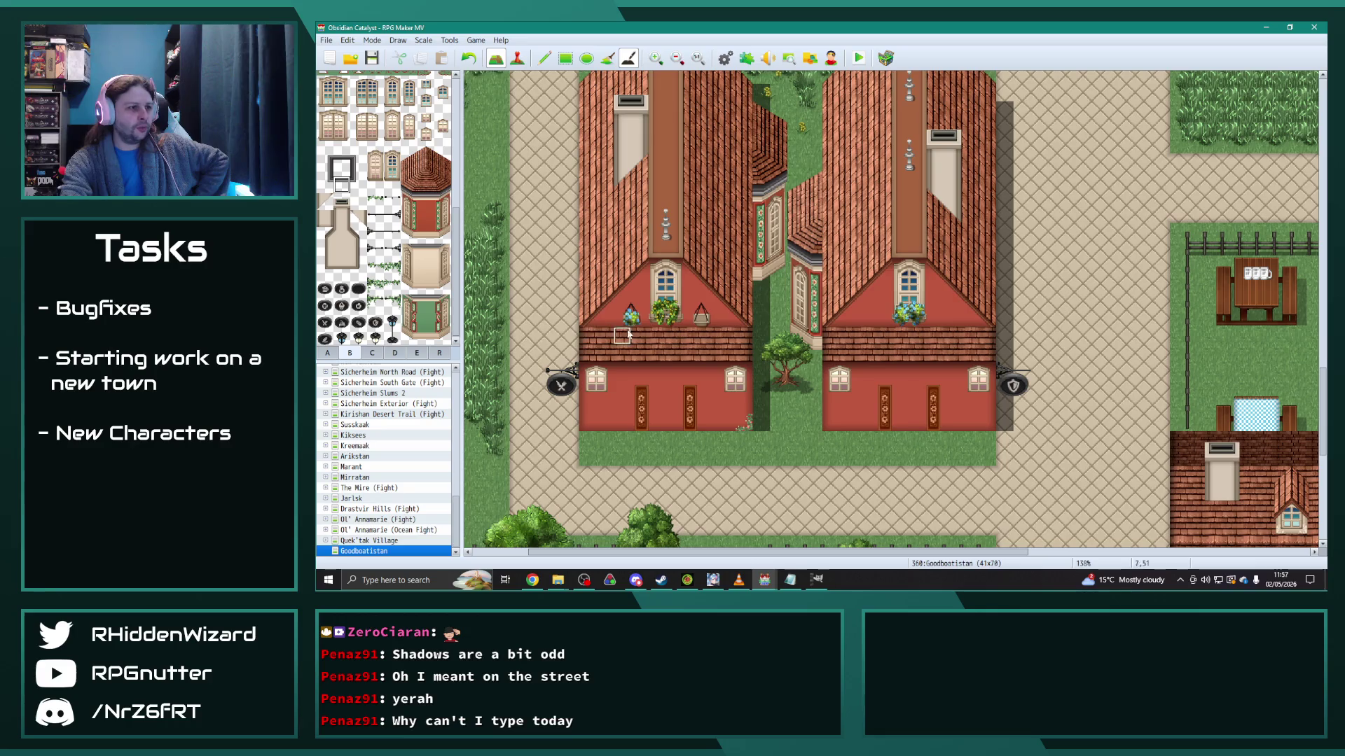
pyautogui.click(544, 58)
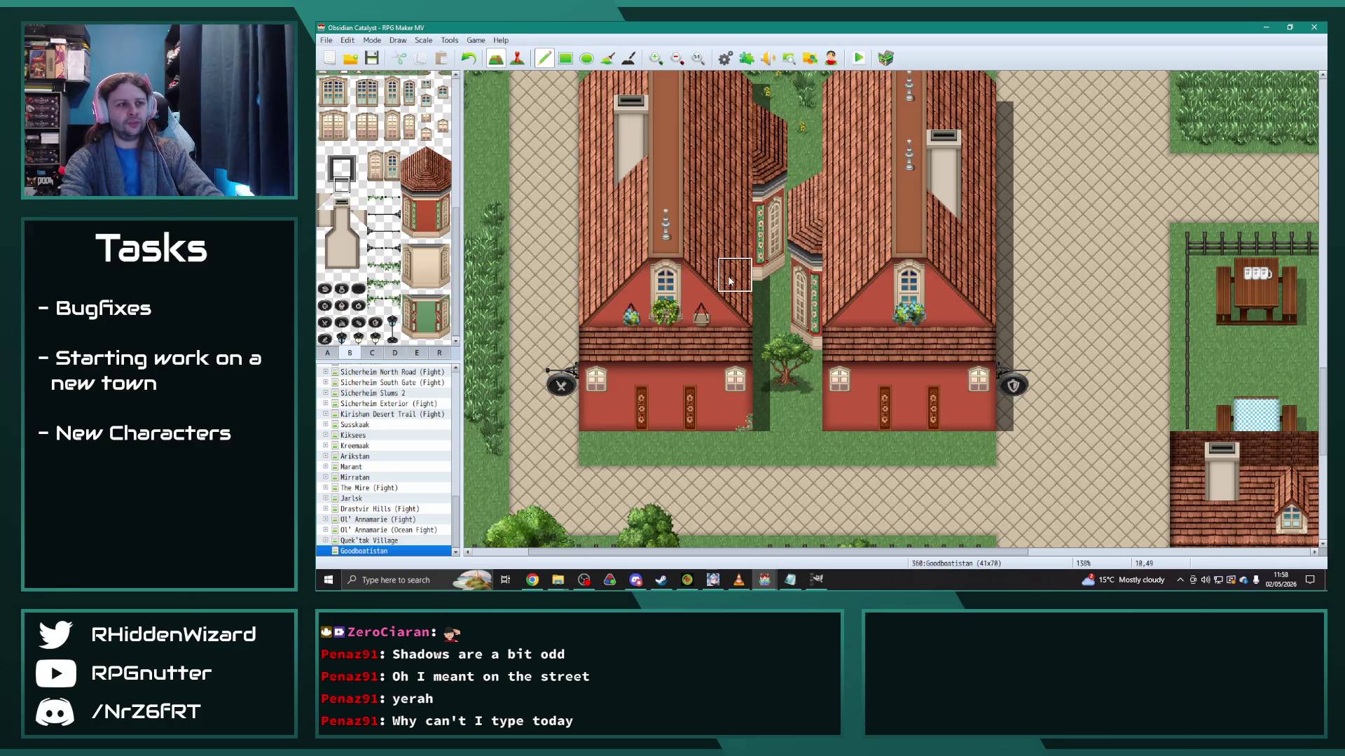
pyautogui.moveTo(769, 378); pyautogui.dragTo(757, 414)
# Step: Place an iron lamp bracket at the second red house's corner with a shield sign beside it
pyautogui.scroll(-2, 756, 415)
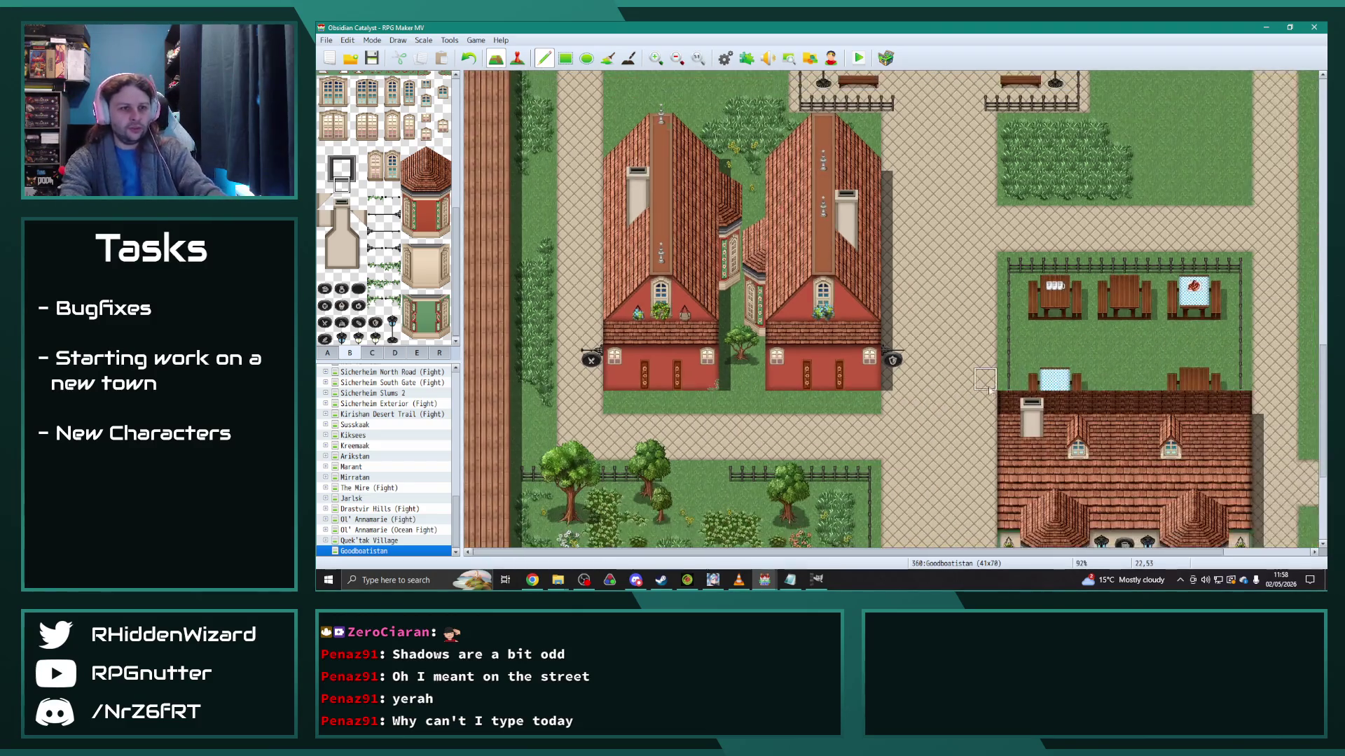
pyautogui.scroll(2, 973, 388)
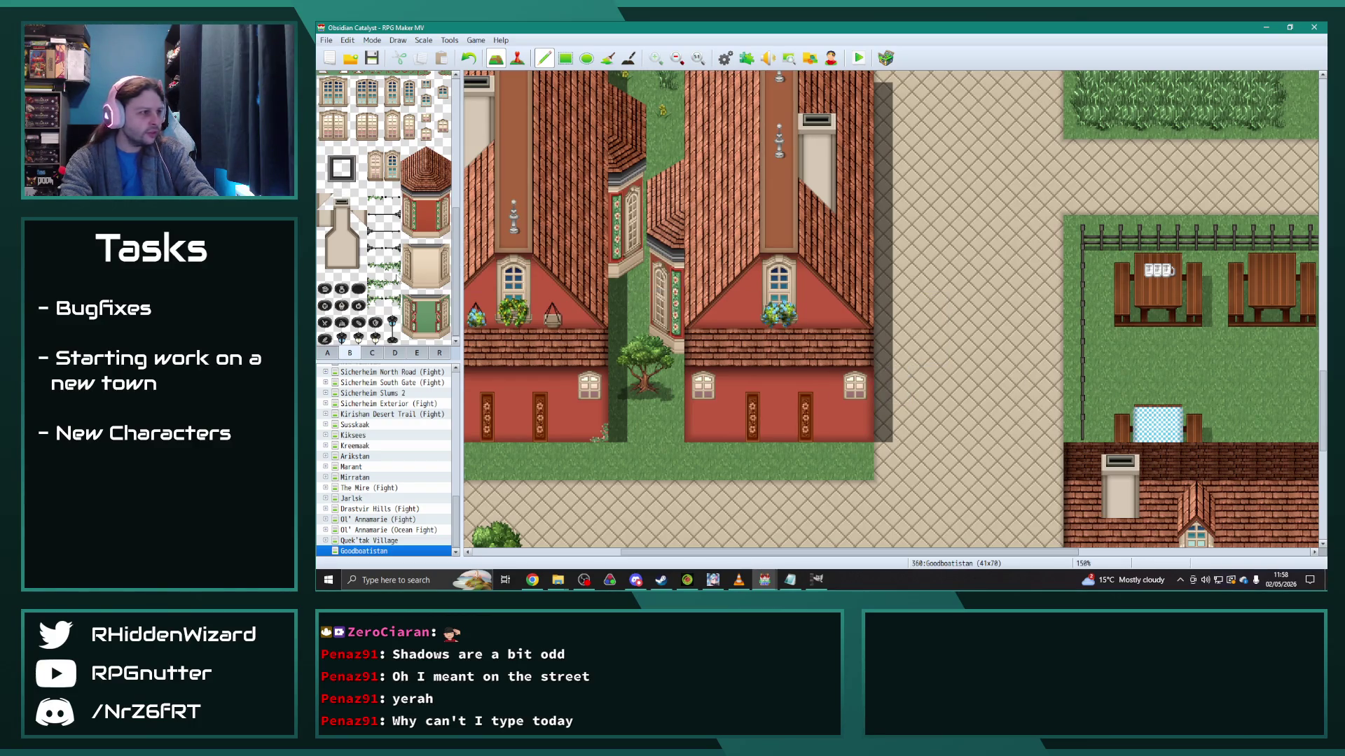
pyautogui.moveTo(698, 552); pyautogui.dragTo(655, 550)
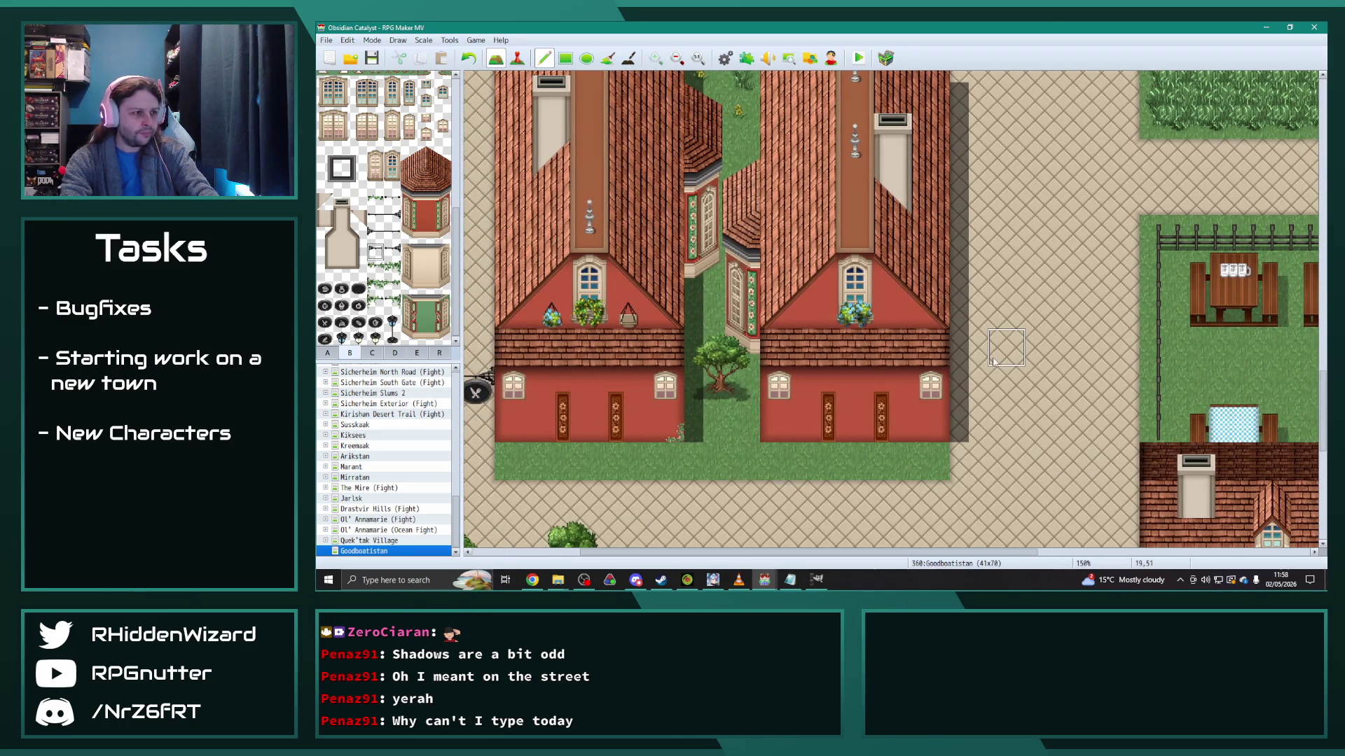
pyautogui.click(968, 373)
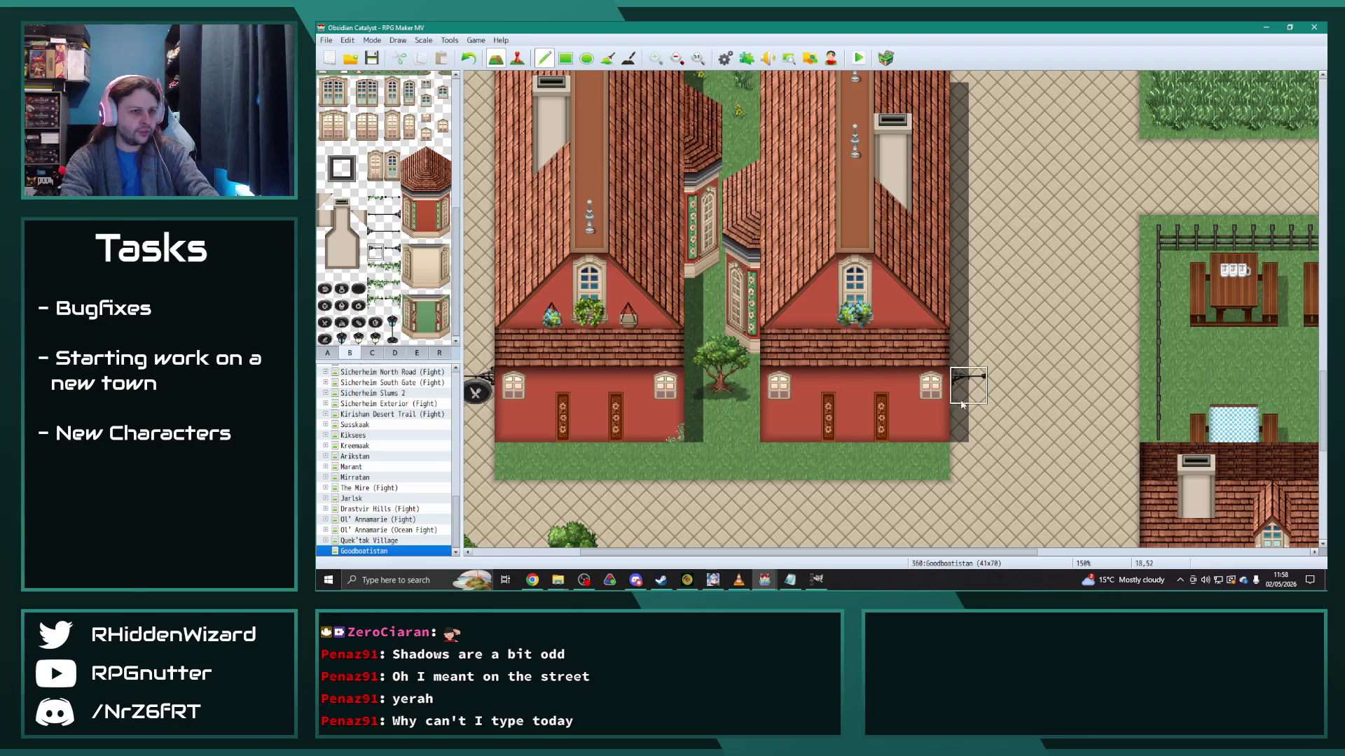
pyautogui.click(376, 324)
pyautogui.click(968, 393)
pyautogui.moveTo(837, 553)
pyautogui.mouseDown()
pyautogui.moveTo(814, 556)
pyautogui.moveTo(931, 555)
pyautogui.mouseUp()
pyautogui.scroll(-5, 834, 388)
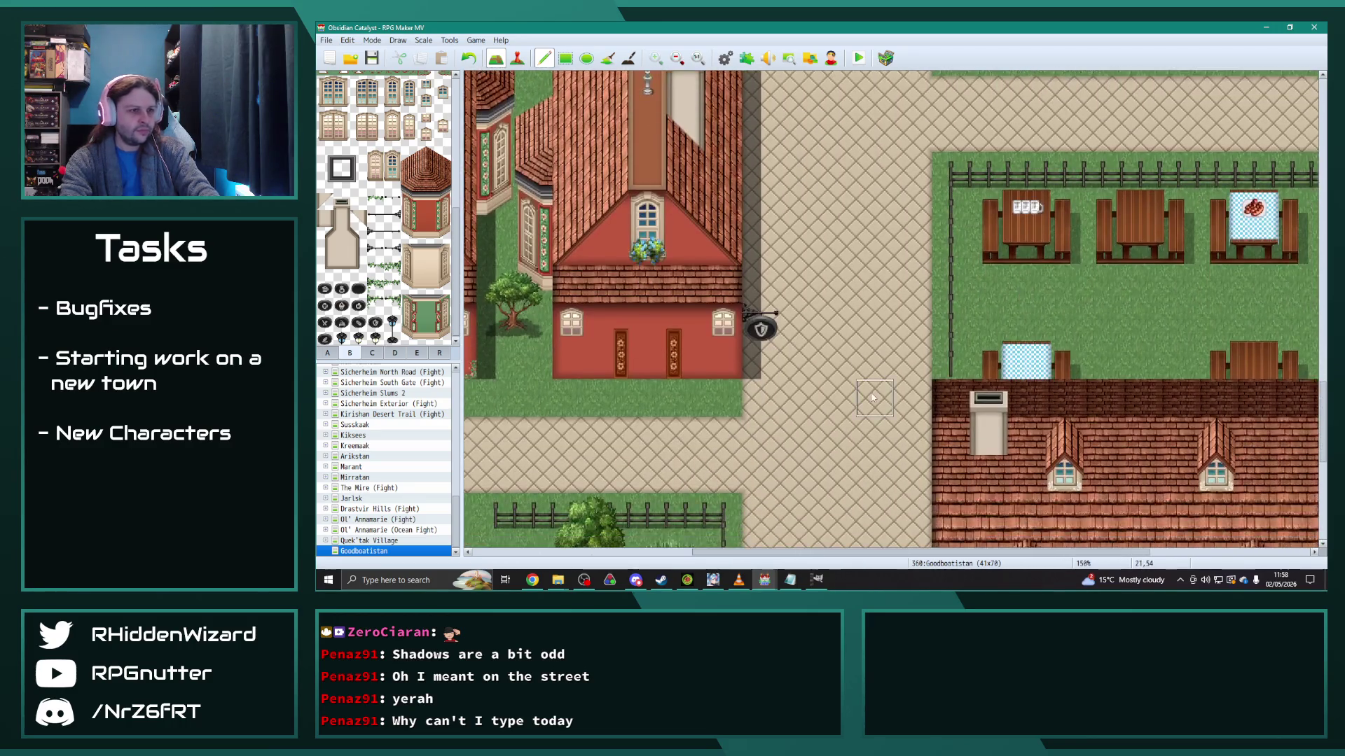
pyautogui.scroll(-3, 834, 388)
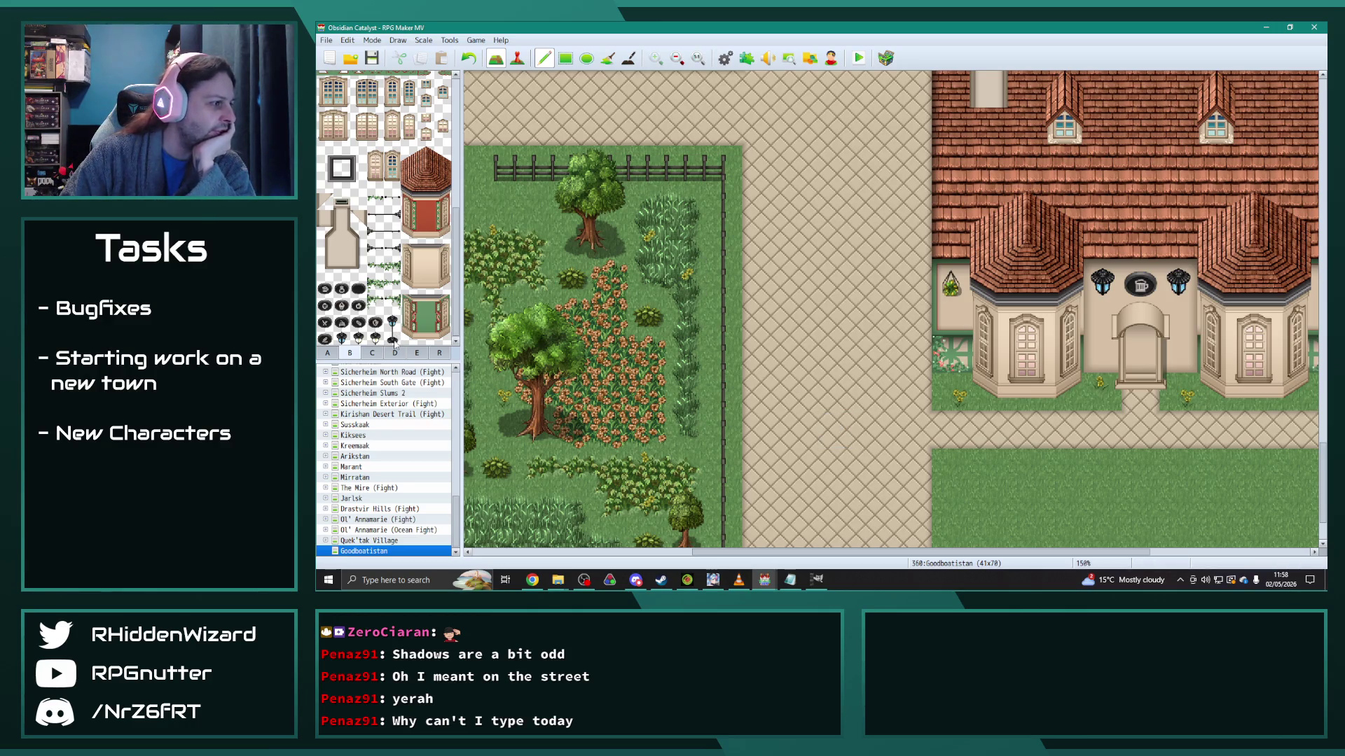
# Step: Place two pairs of lamp posts on the left and right edges of the street
pyautogui.scroll(-2, 792, 420)
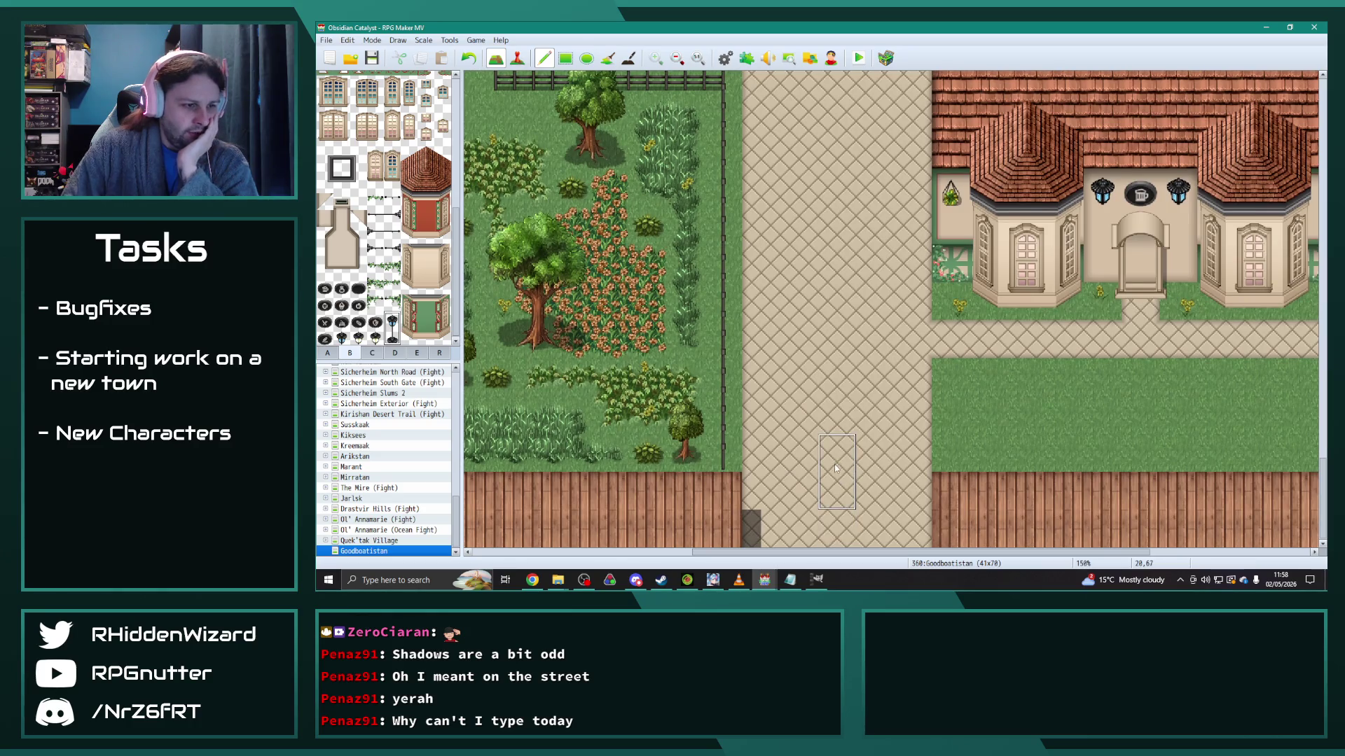
pyautogui.click(760, 423)
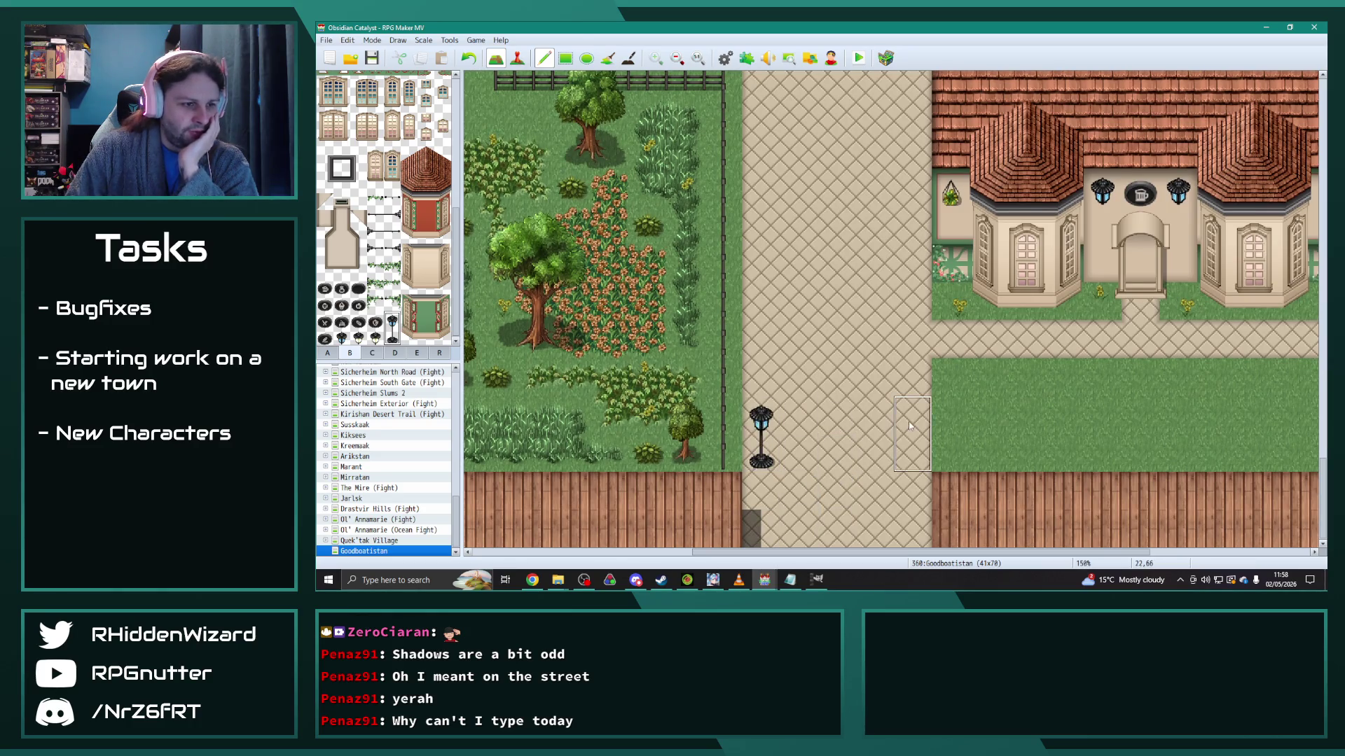
pyautogui.click(908, 425)
pyautogui.scroll(4, 908, 426)
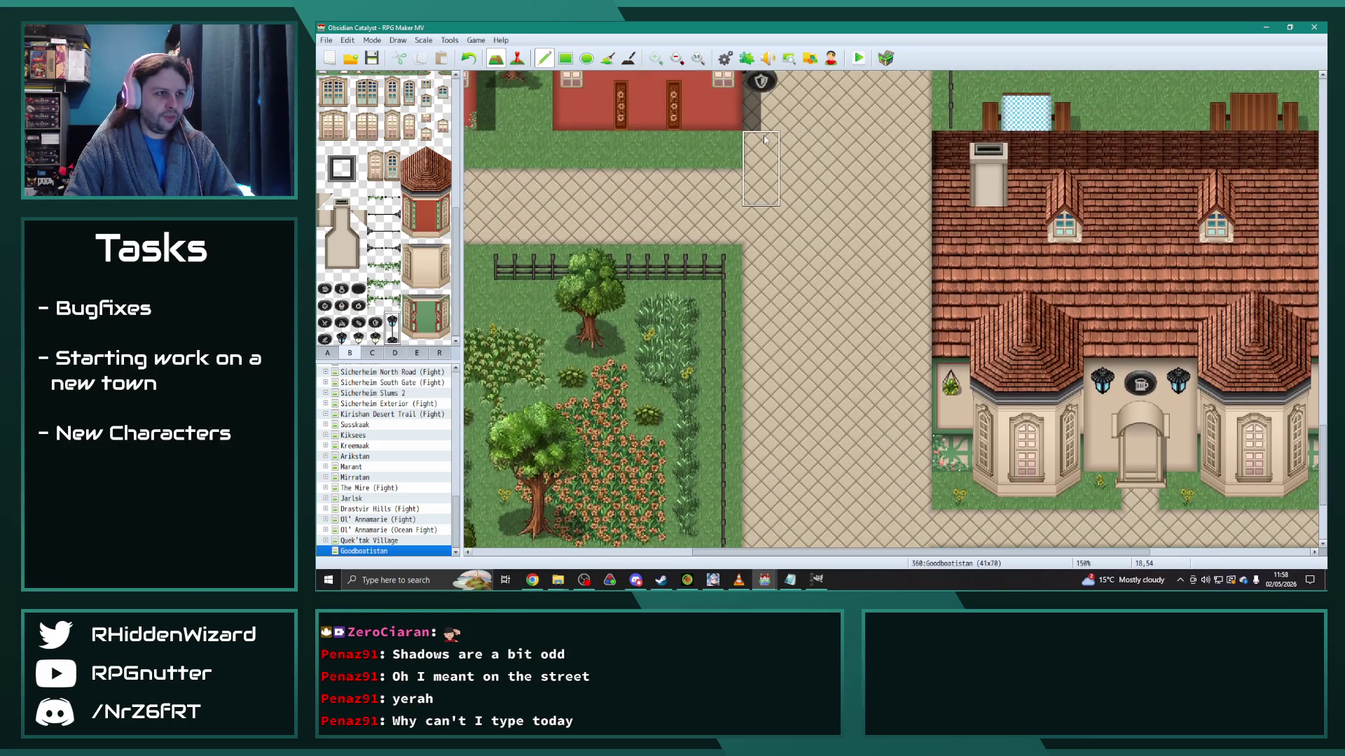
pyautogui.click(763, 139)
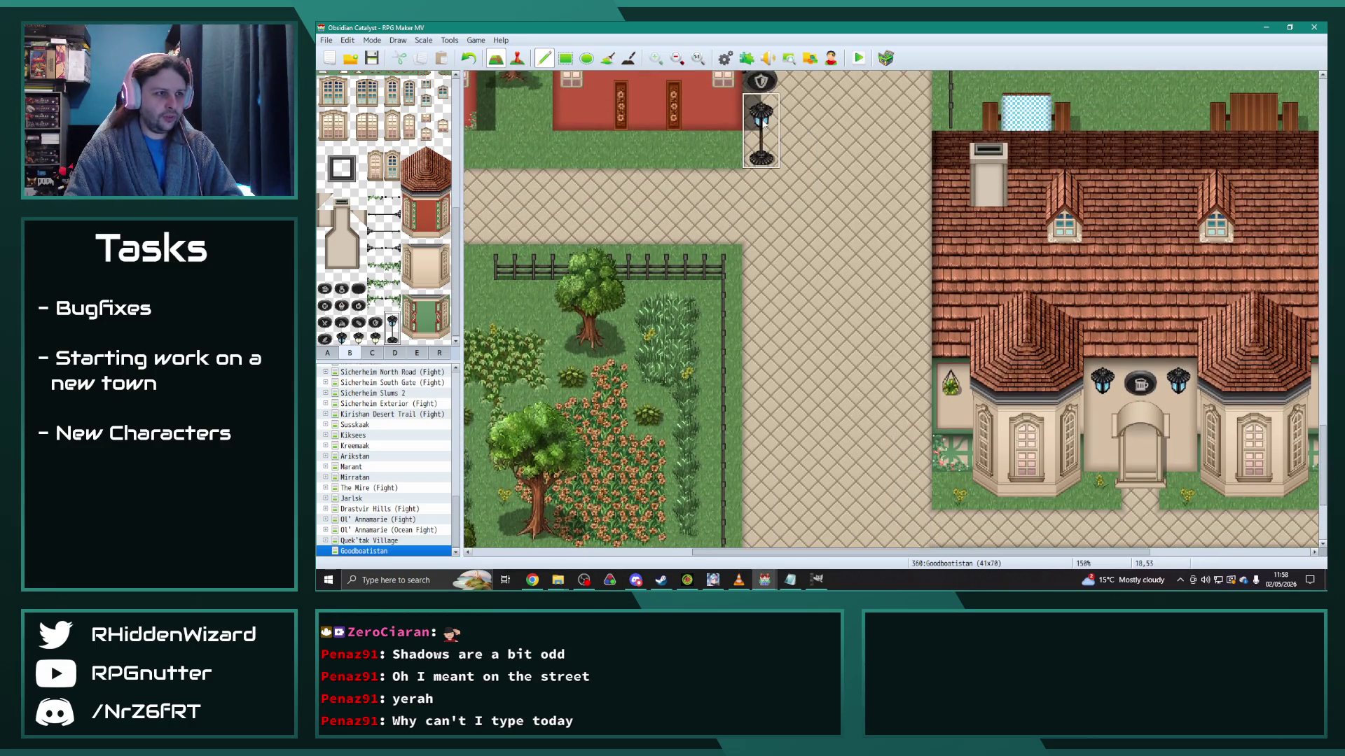
pyautogui.click(912, 140)
# Step: Add lamp posts by the plaza's left and right fences and above both plaza entrances
pyautogui.scroll(9, 882, 348)
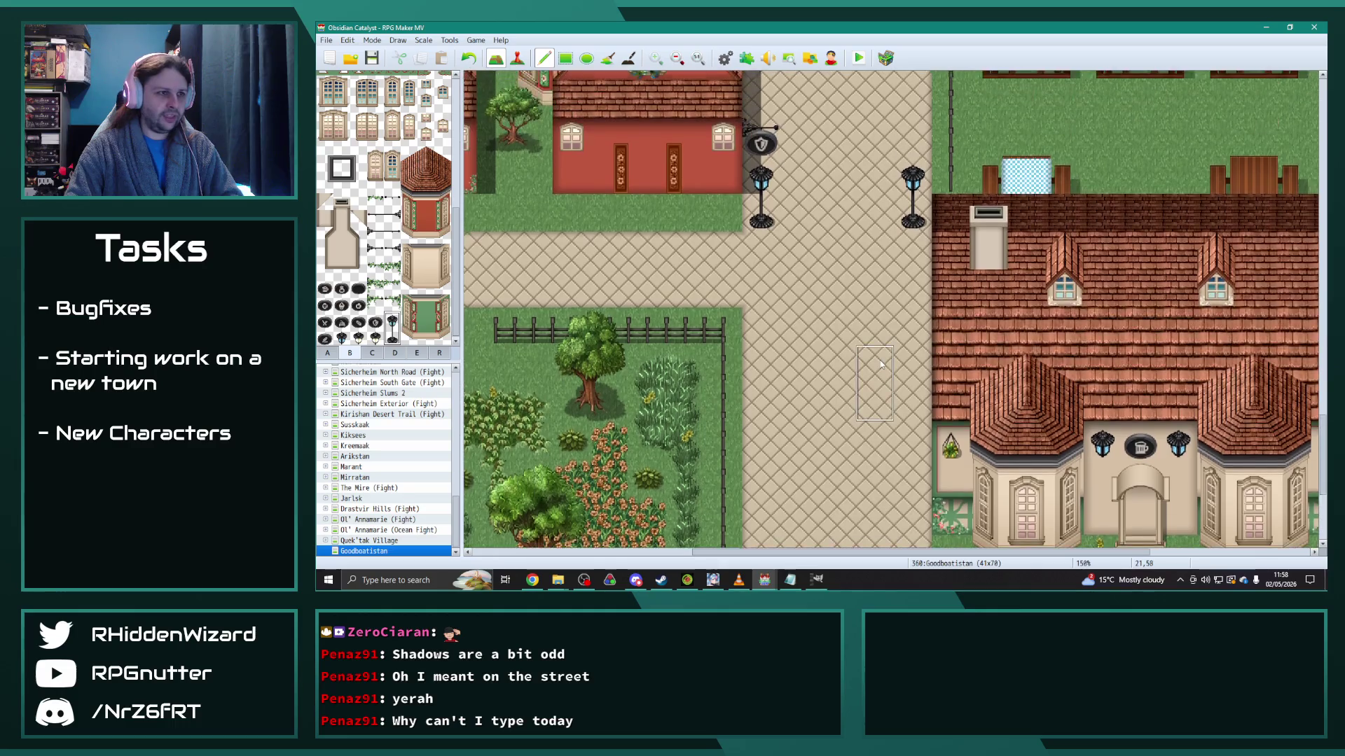
pyautogui.scroll(2, 871, 337)
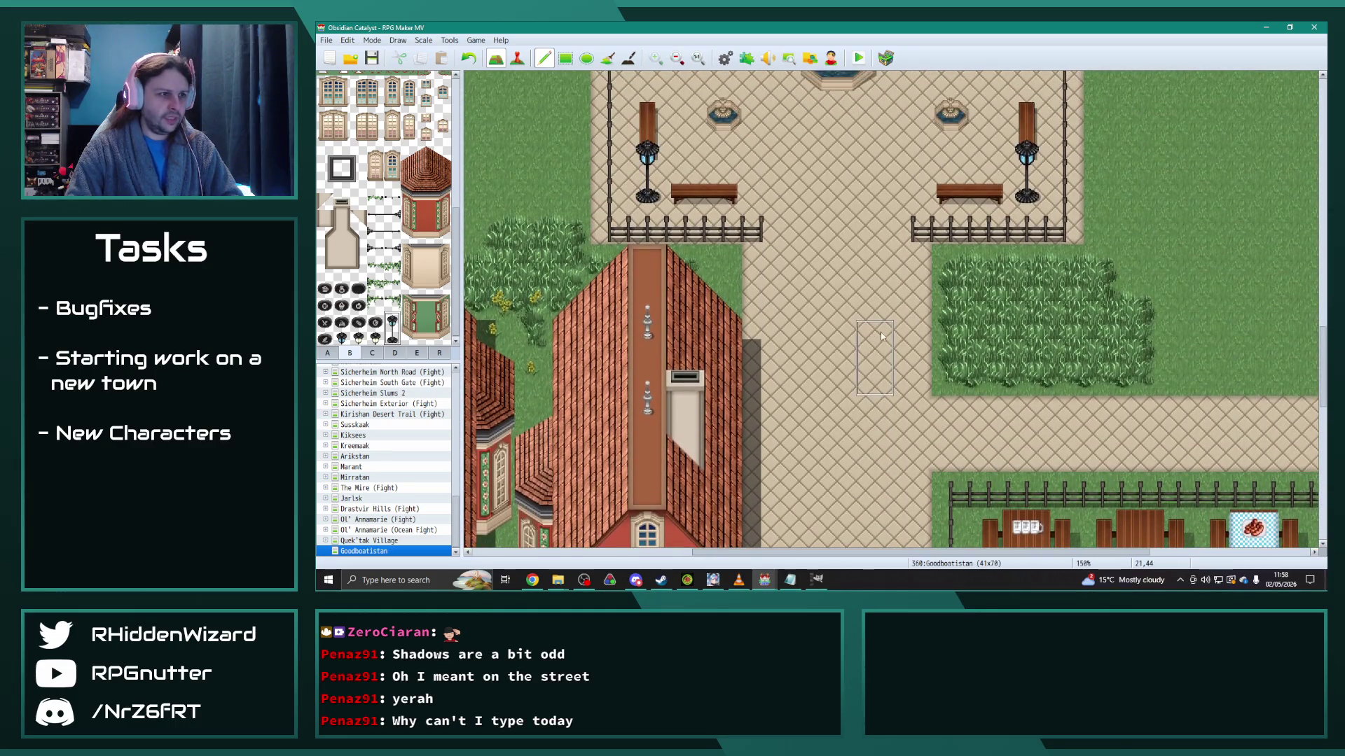
pyautogui.click(725, 229)
pyautogui.click(943, 230)
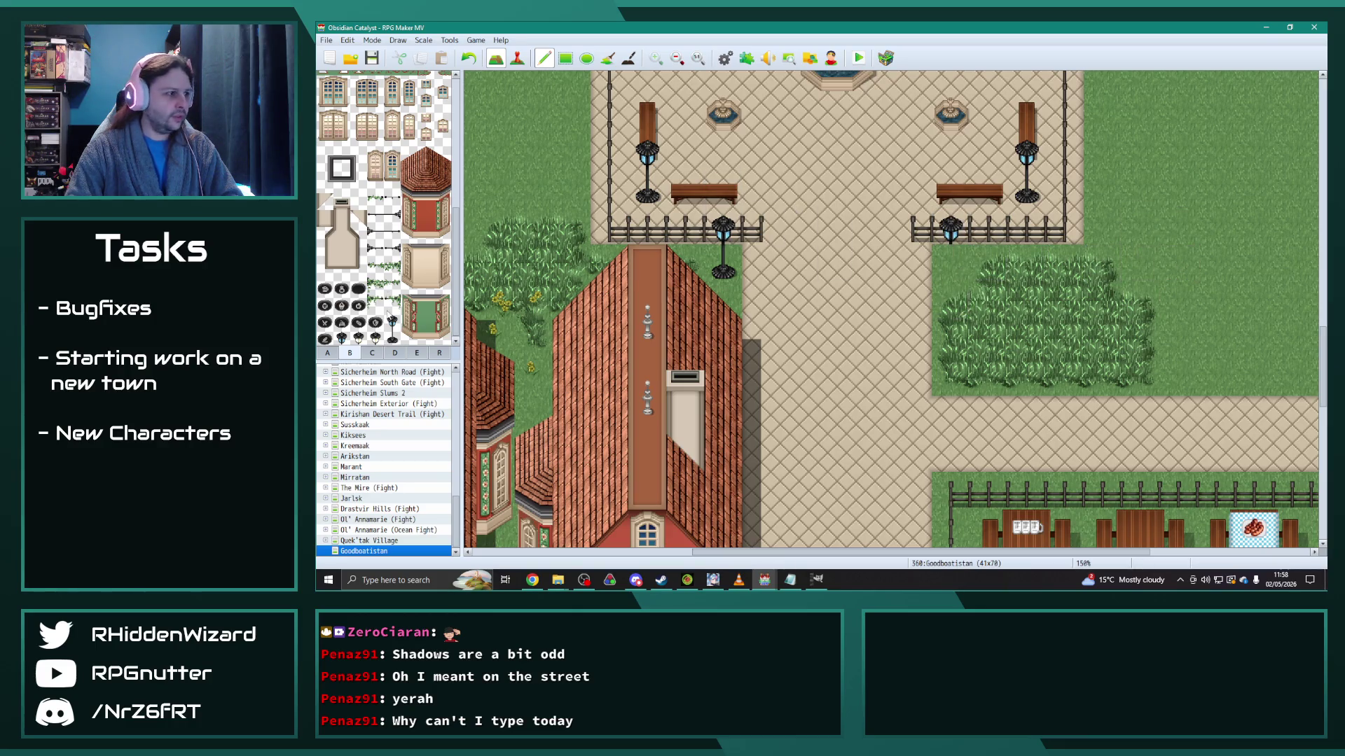
pyautogui.scroll(3, 802, 293)
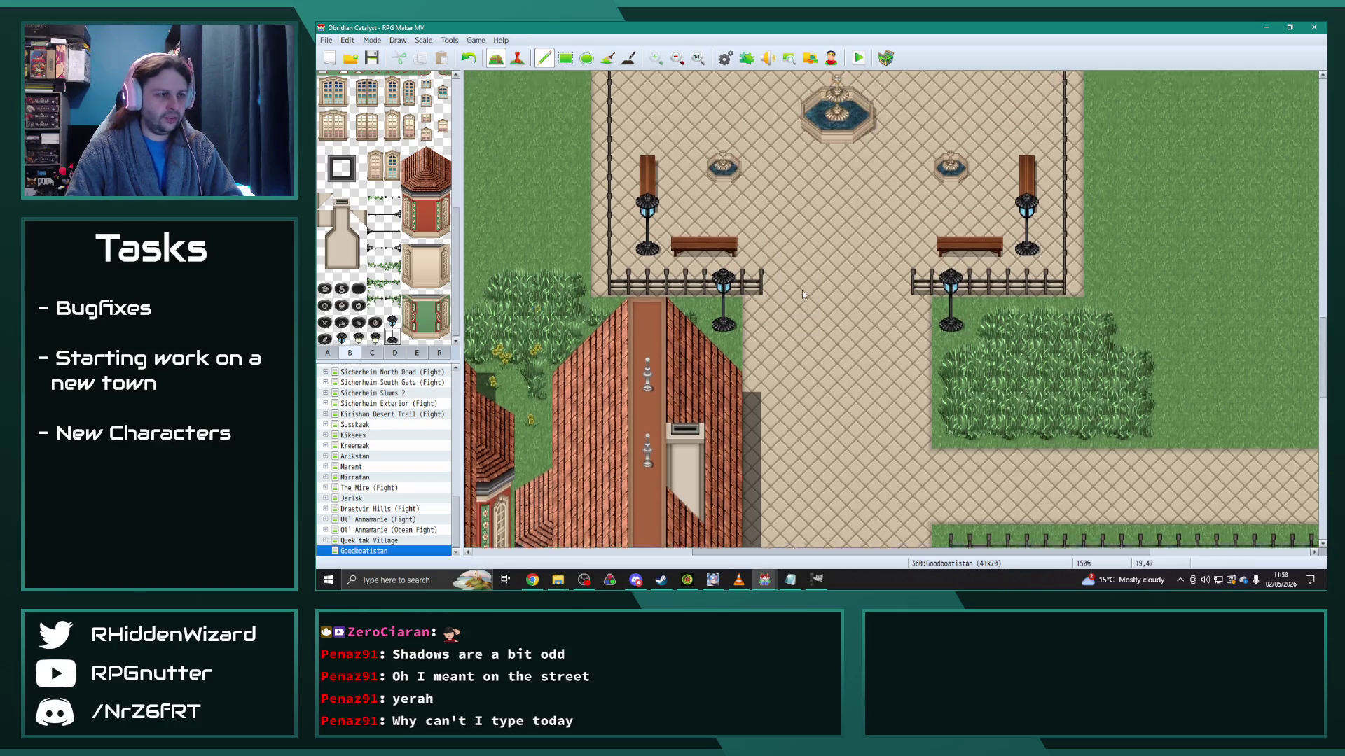
pyautogui.scroll(4, 801, 293)
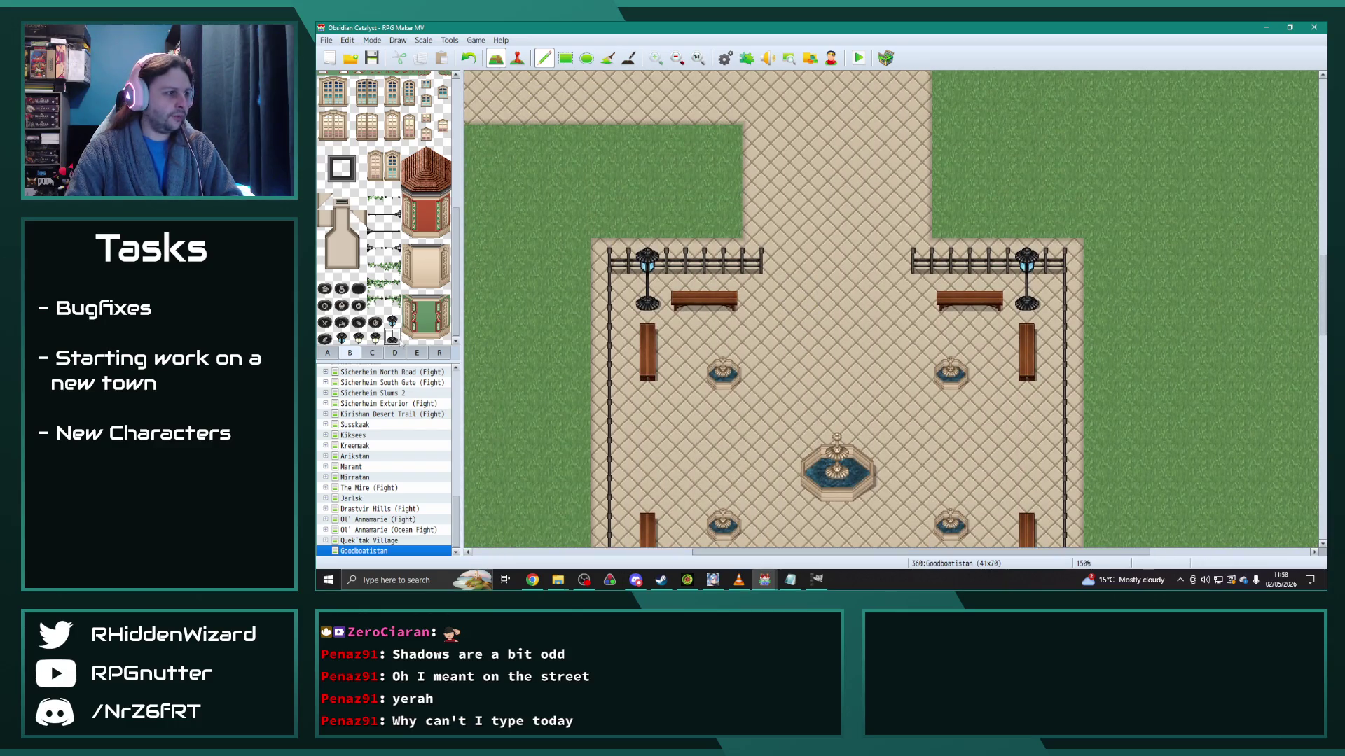
pyautogui.moveTo(390, 340); pyautogui.dragTo(390, 322)
pyautogui.click(724, 185)
pyautogui.click(951, 185)
# Step: Add one more lamp post farther up the street
pyautogui.scroll(-1, 890, 308)
pyautogui.scroll(8, 876, 298)
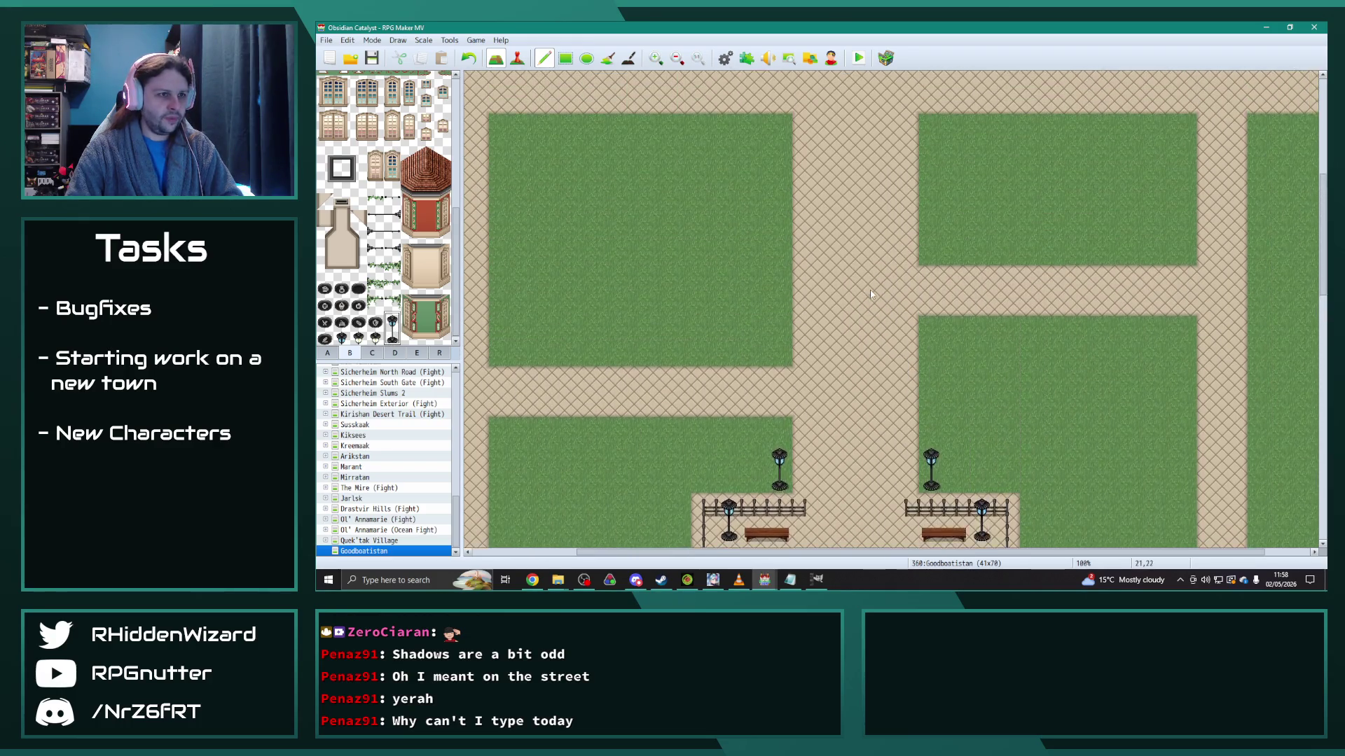
pyautogui.scroll(-10, 871, 293)
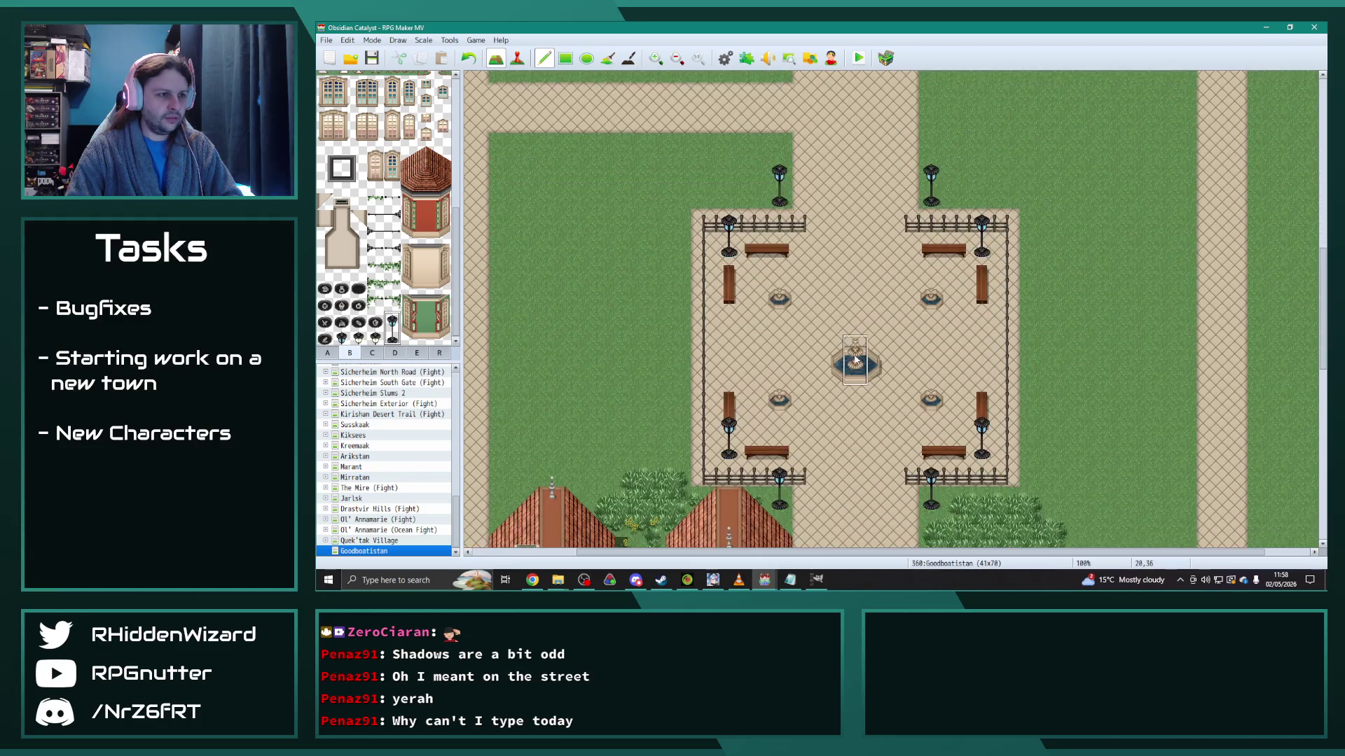
pyautogui.scroll(-1, 853, 360)
pyautogui.scroll(6, 844, 350)
pyautogui.scroll(5, 841, 347)
pyautogui.click(805, 277)
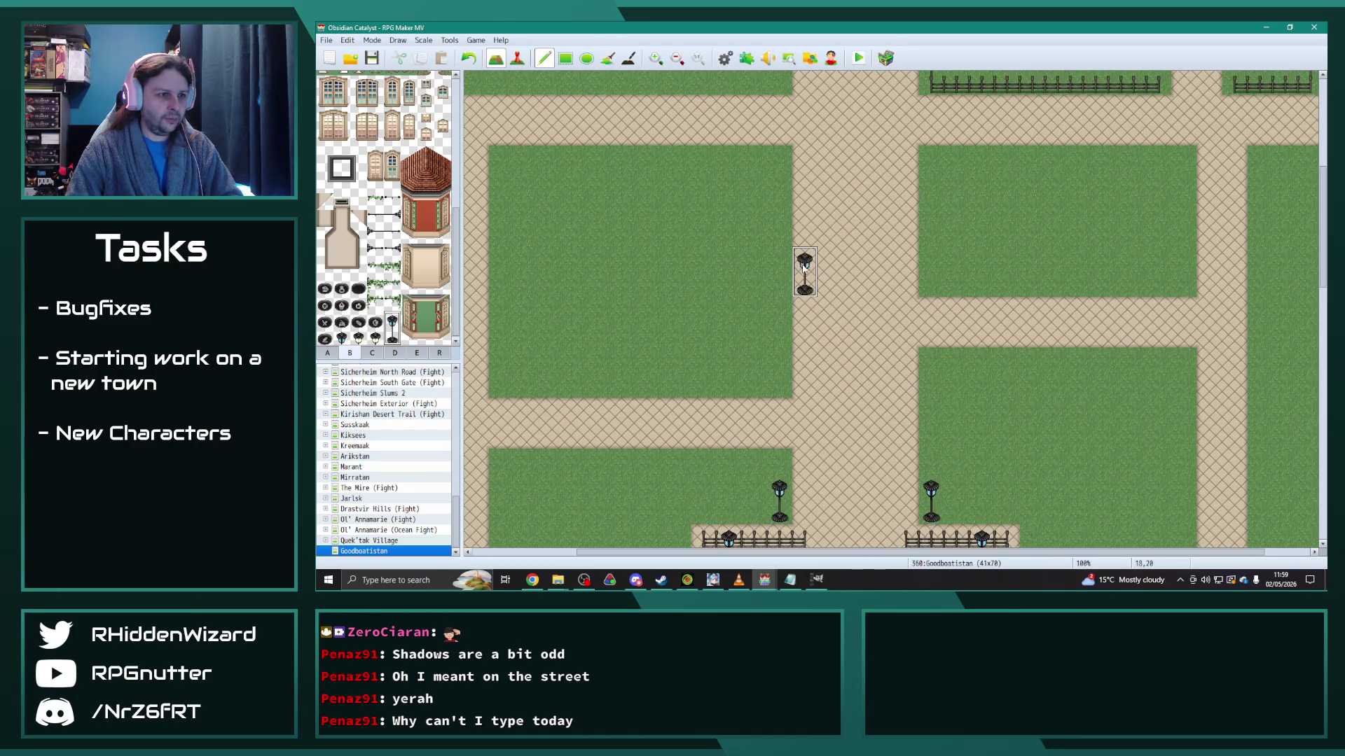
pyautogui.scroll(10, 903, 272)
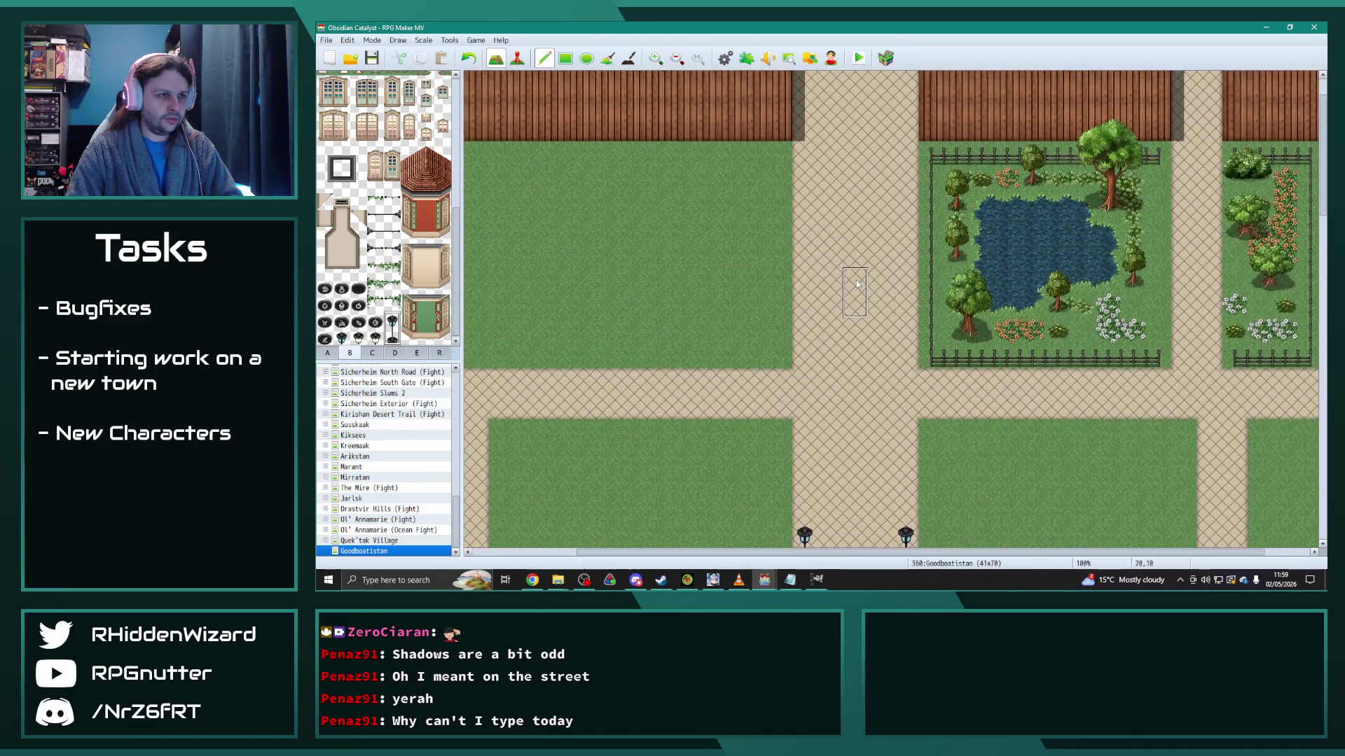
pyautogui.scroll(-10, 721, 308)
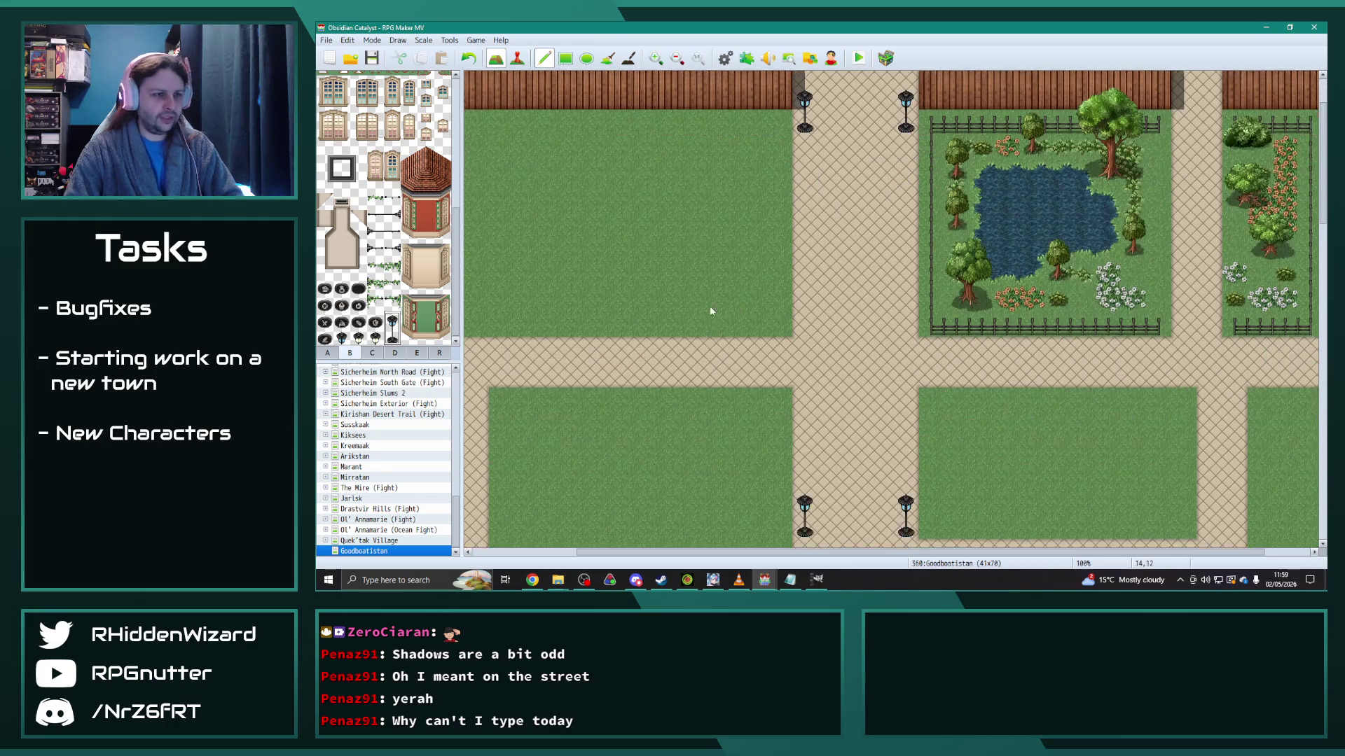
pyautogui.scroll(-15, 715, 312)
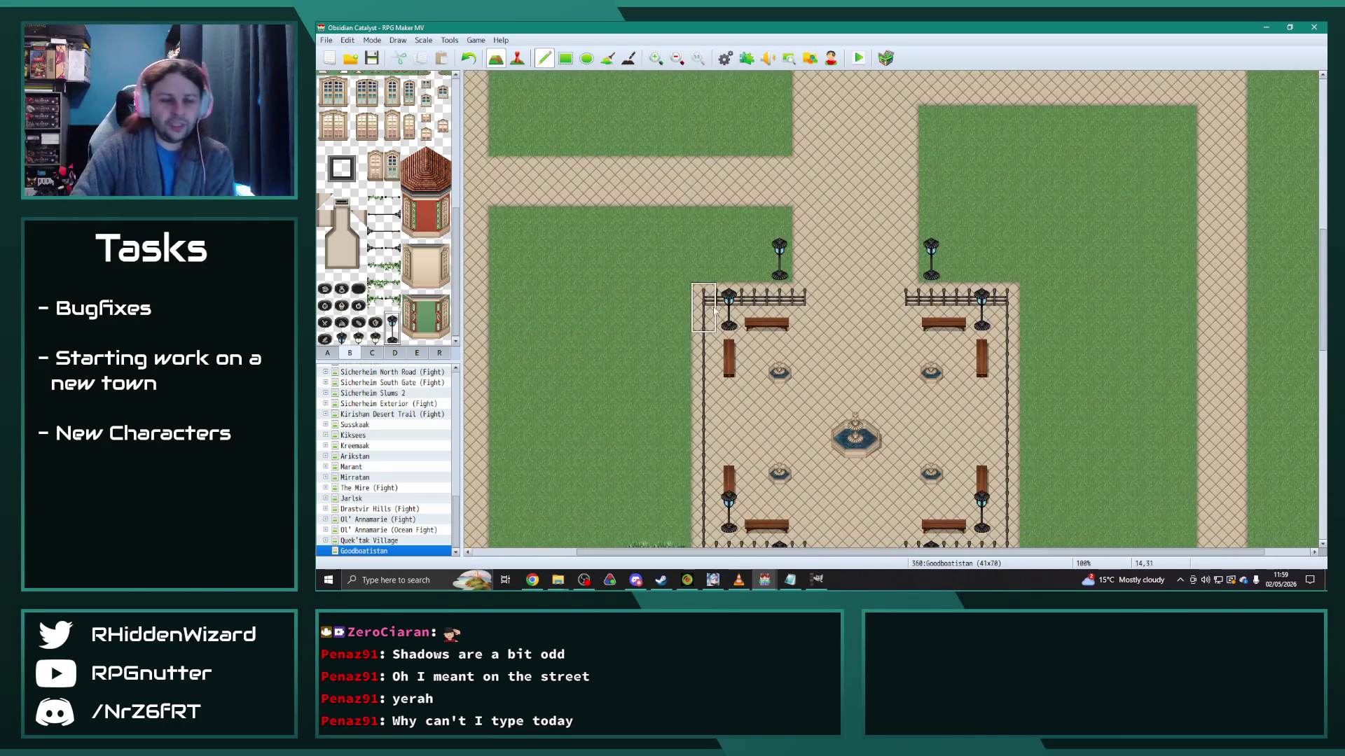
pyautogui.scroll(-15, 719, 308)
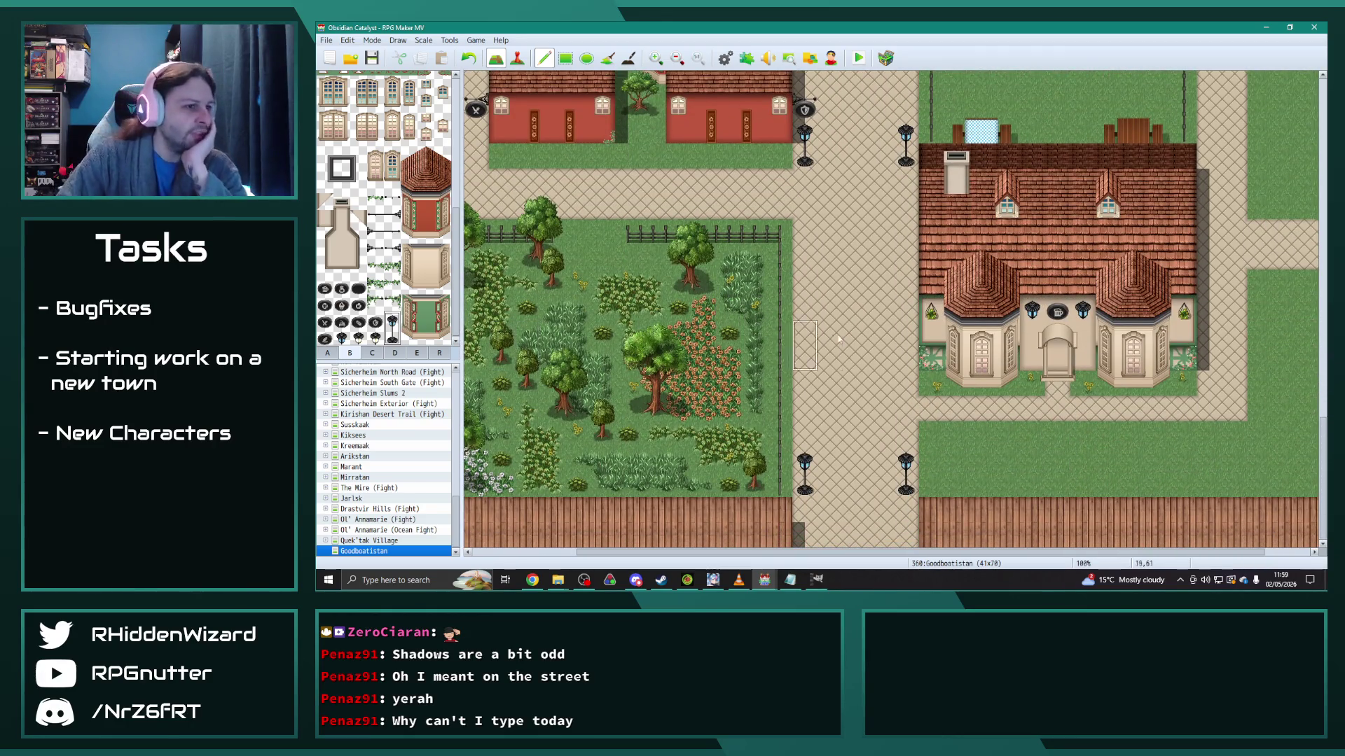
# Step: From tileset C, place two two-tile-tall flower planters in the middle of the street
pyautogui.click(370, 353)
pyautogui.scroll(-3, 440, 280)
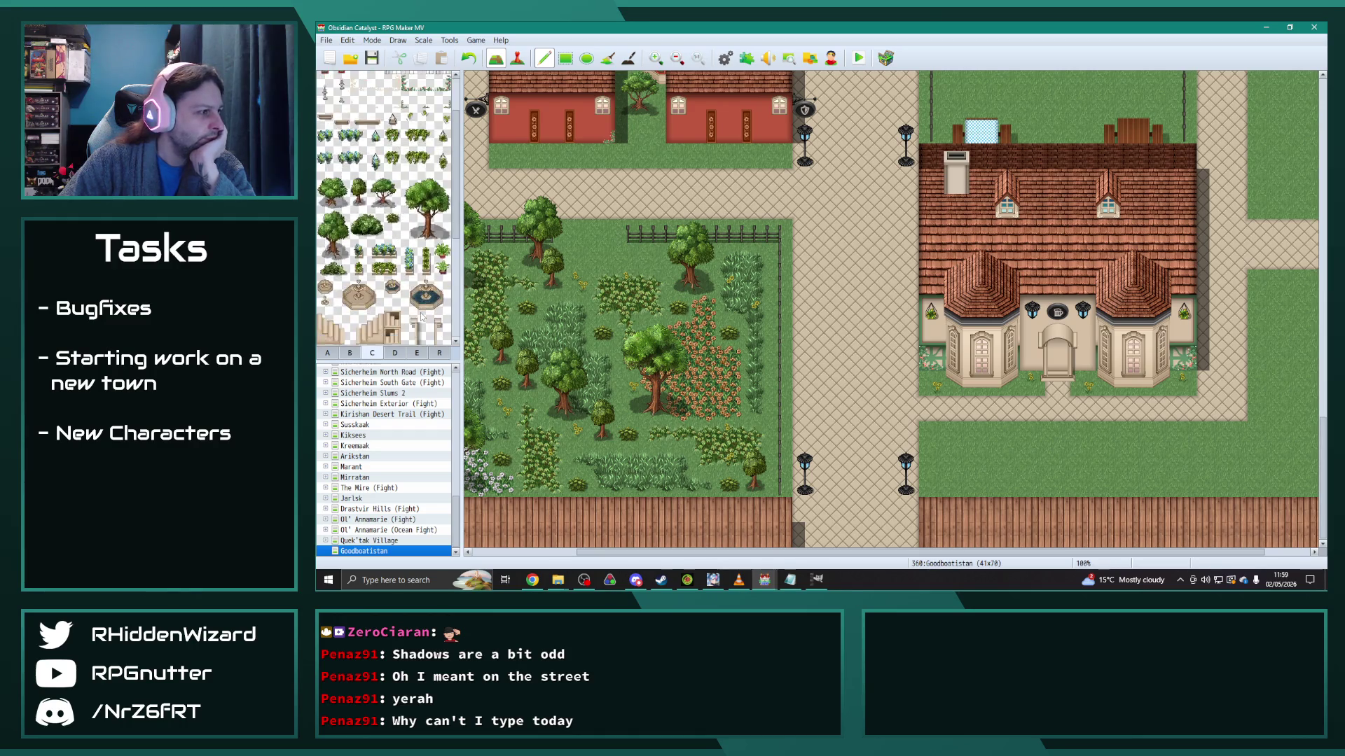
pyautogui.moveTo(409, 215); pyautogui.dragTo(408, 199)
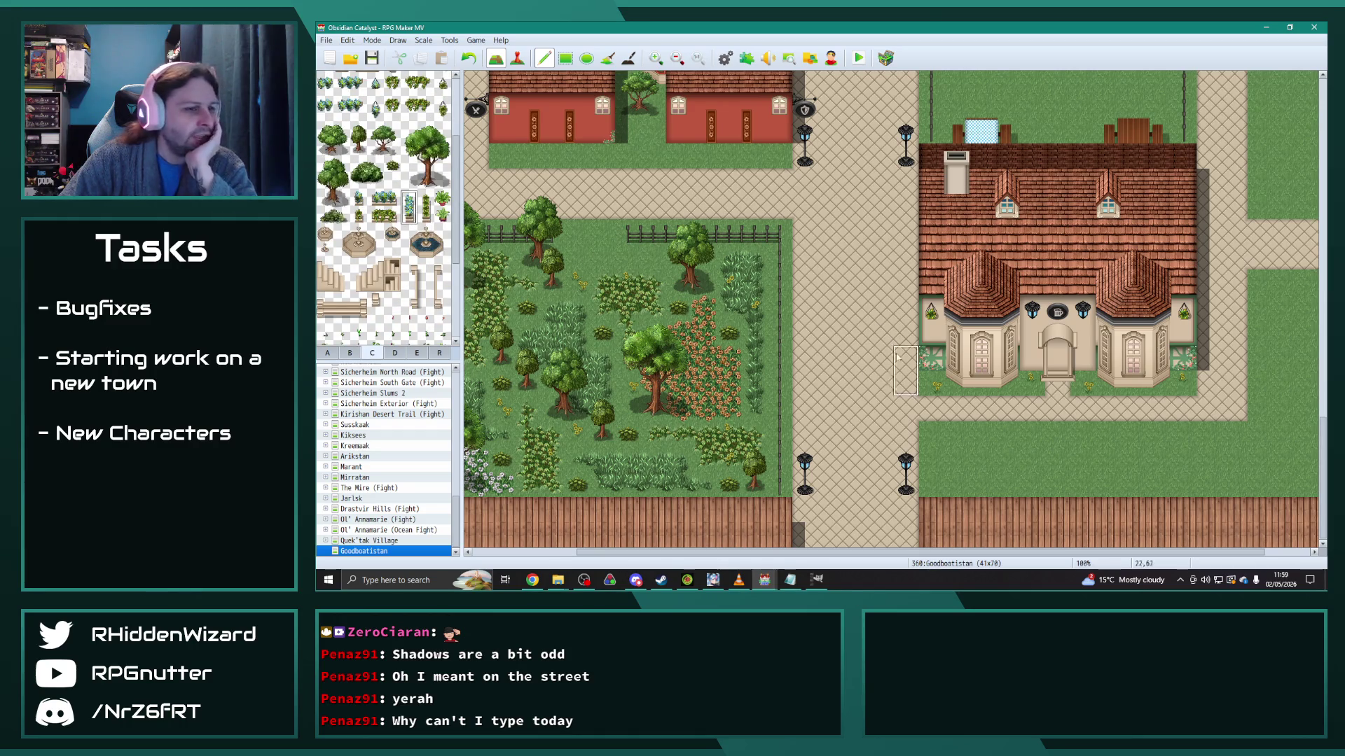
pyautogui.click(853, 371)
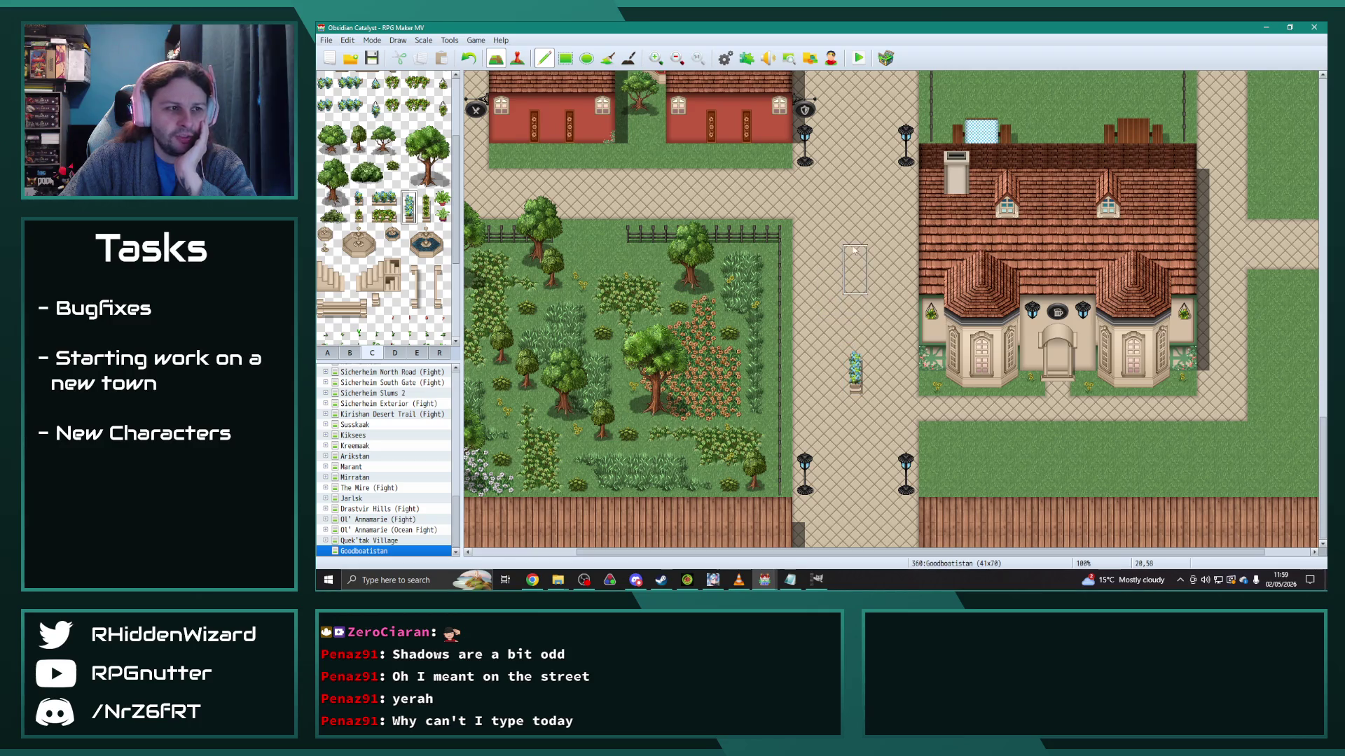
pyautogui.scroll(2, 854, 185)
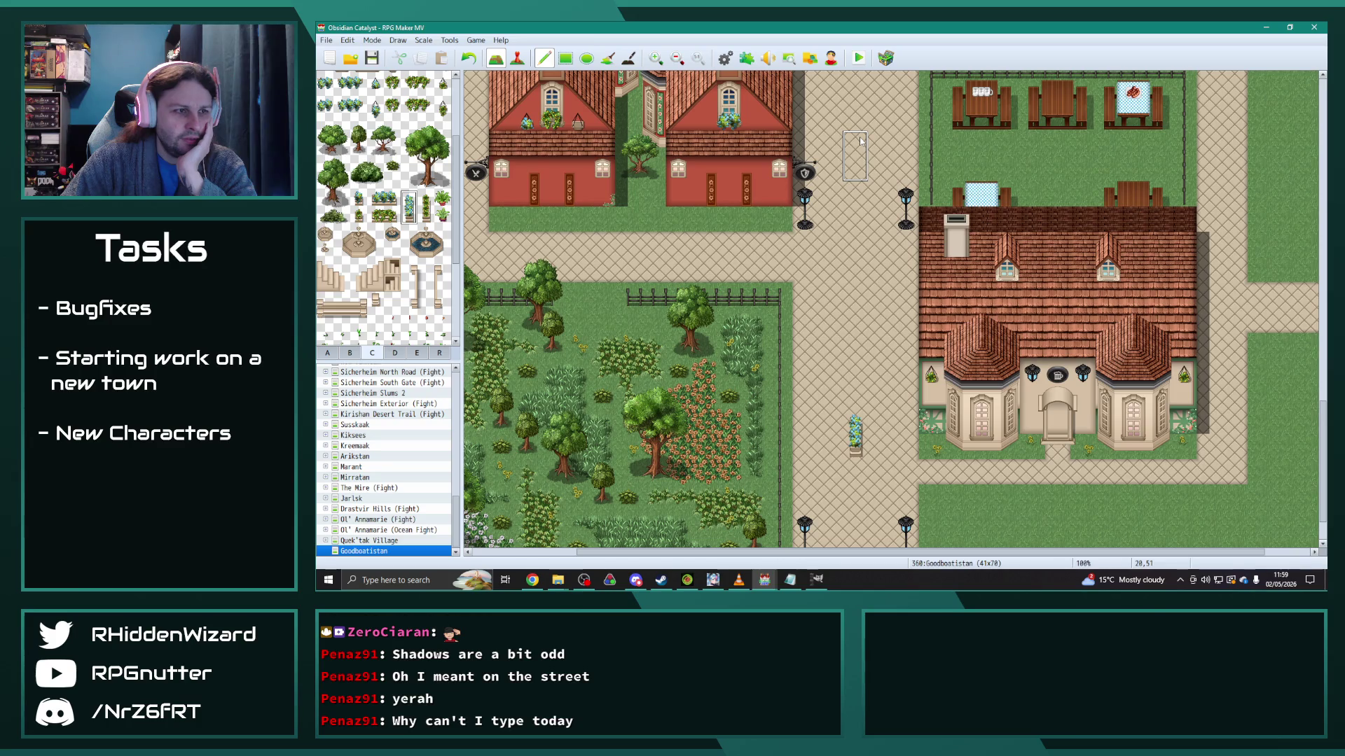
pyautogui.scroll(-2, 865, 387)
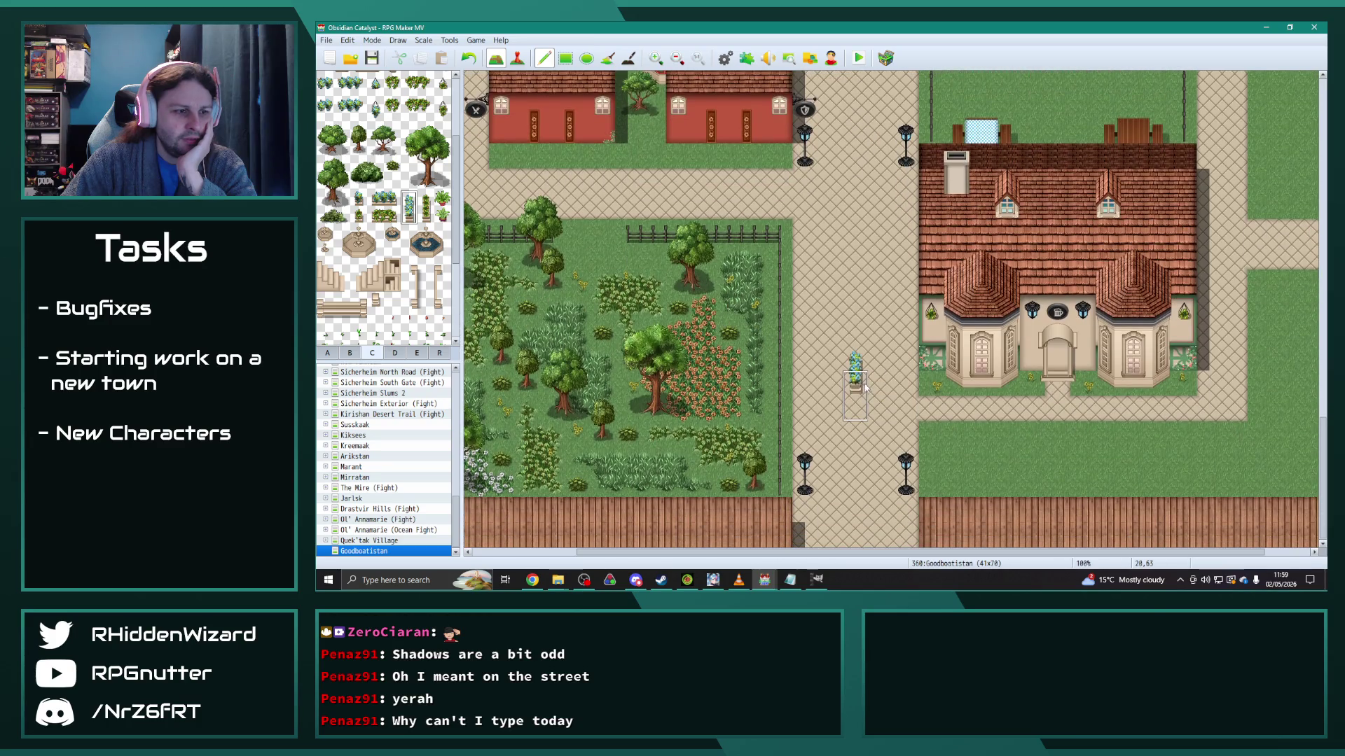
pyautogui.click(864, 421)
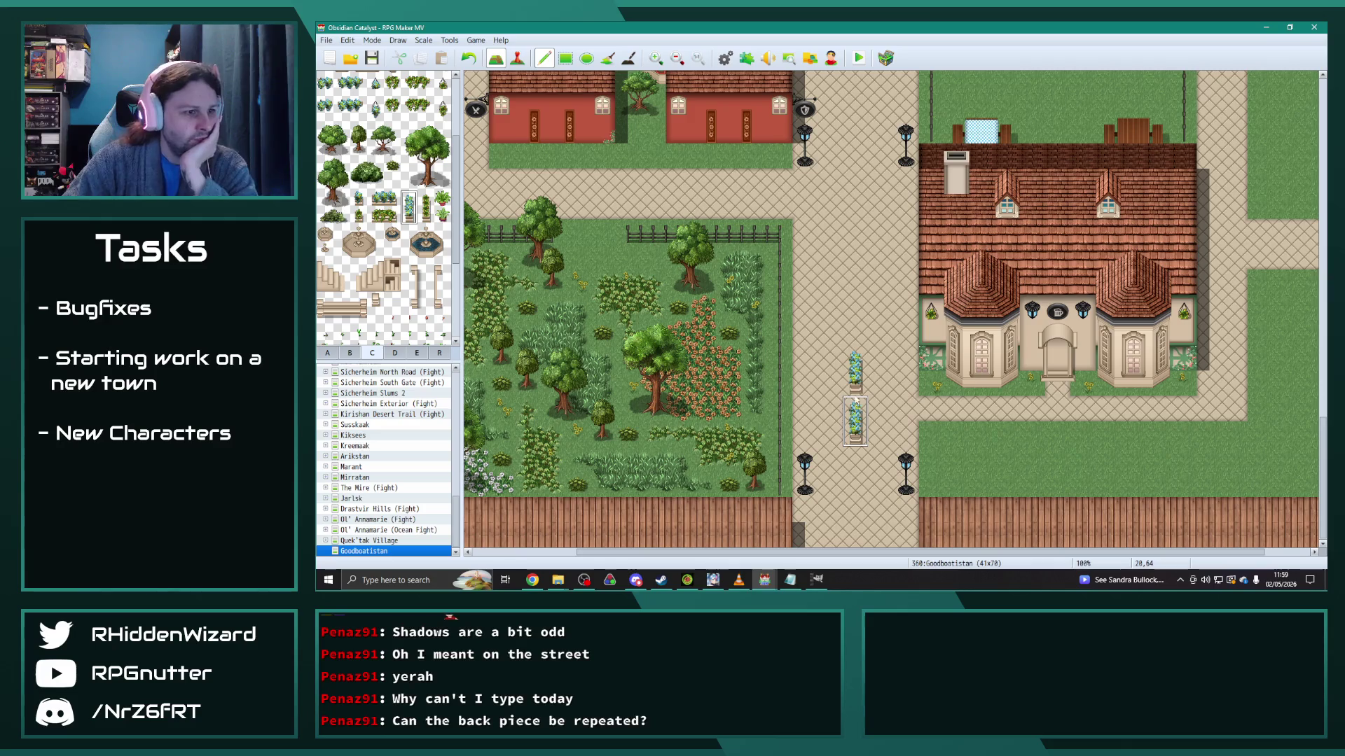
# Step: Erase the stray bush tiles, restamp planters along the street, then undo the latest ones
pyautogui.rightClick(884, 411)
pyautogui.click(855, 384)
pyautogui.click(856, 362)
pyautogui.moveTo(411, 207); pyautogui.dragTo(417, 223)
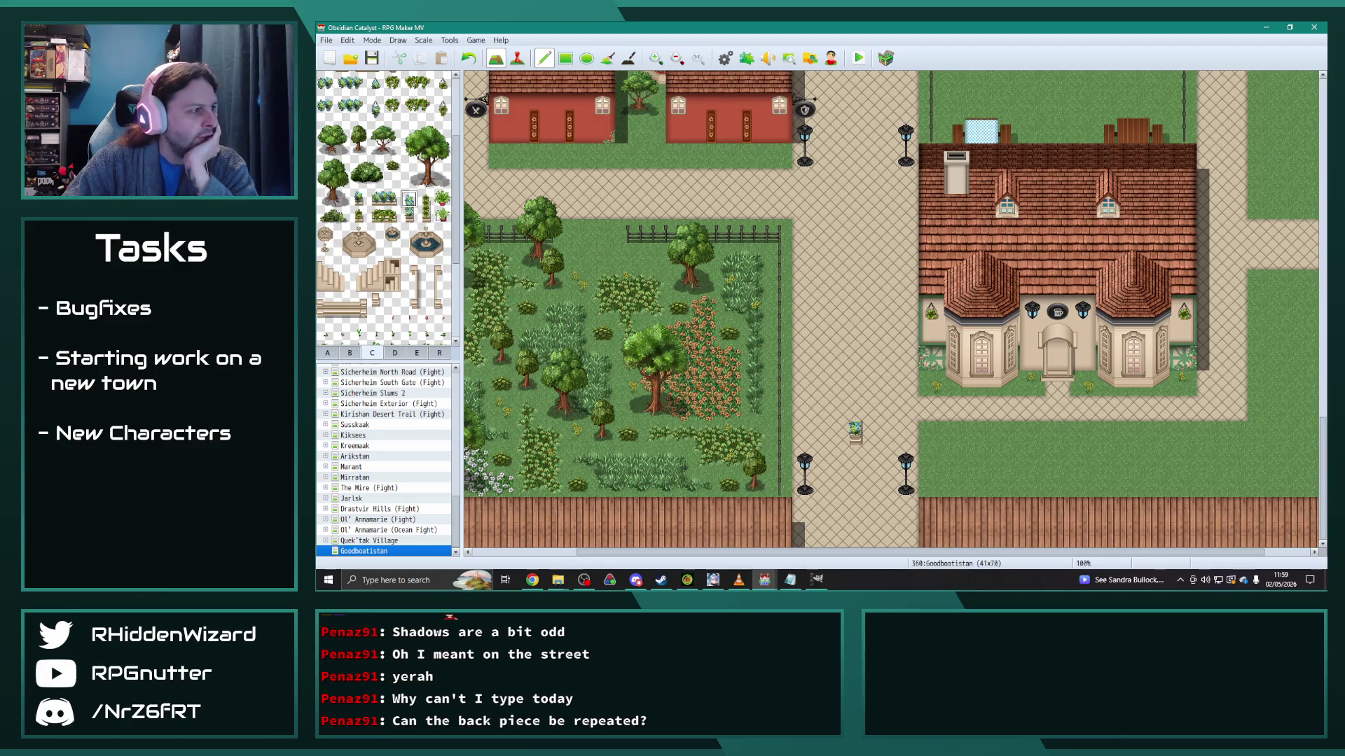
pyautogui.click(856, 415)
pyautogui.moveTo(409, 199); pyautogui.dragTo(413, 223)
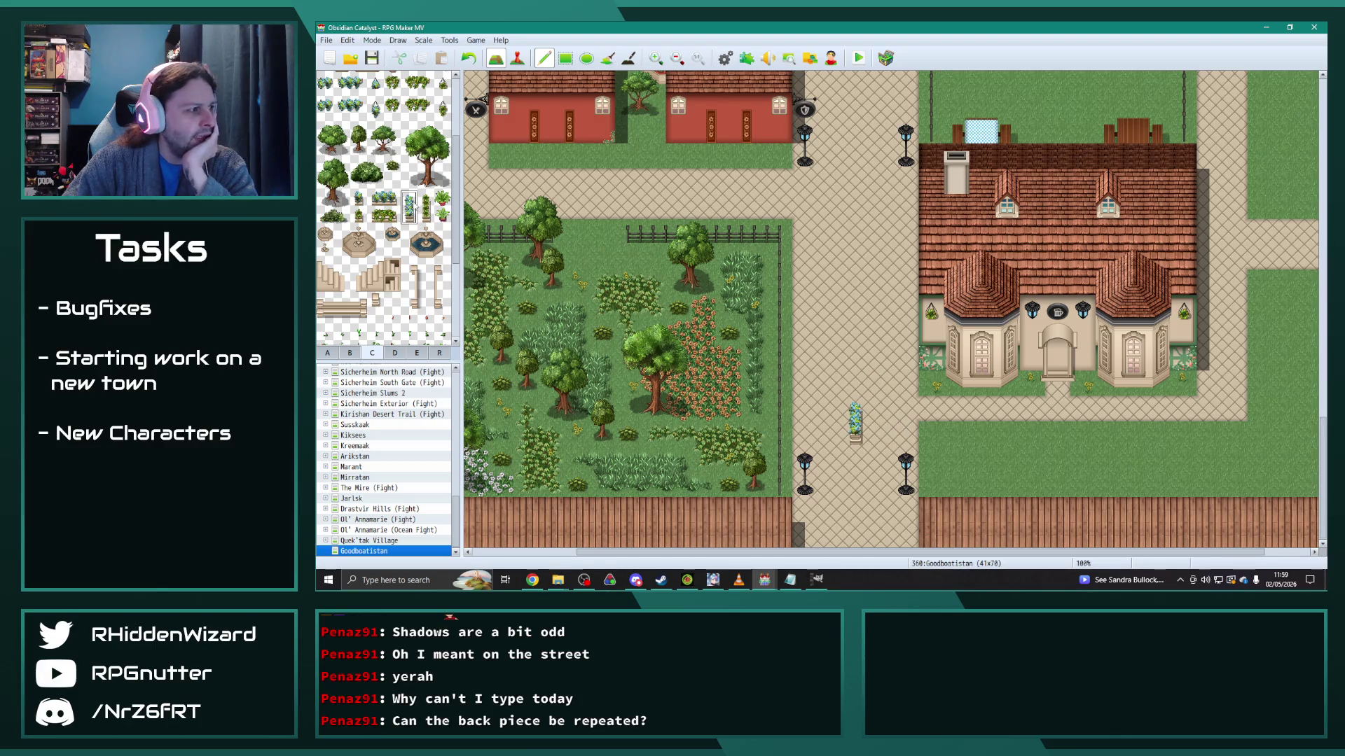
pyautogui.click(853, 390)
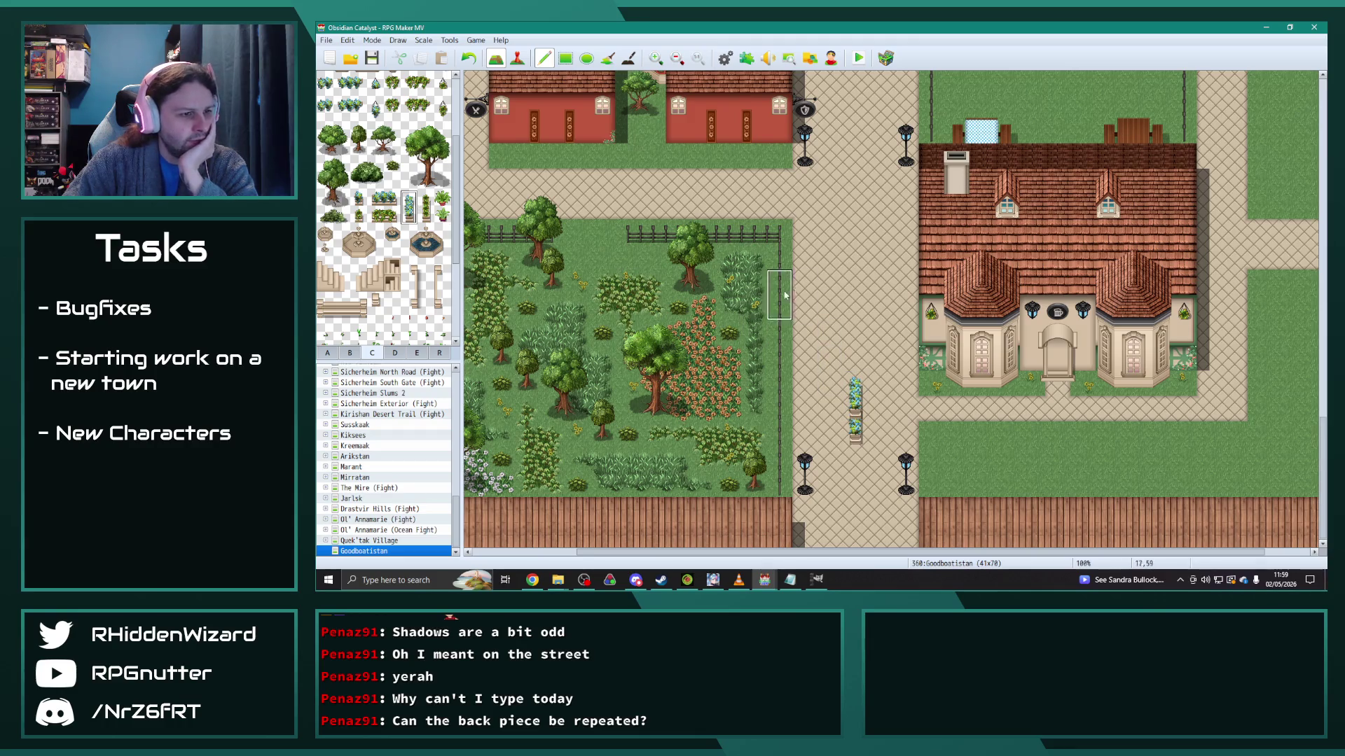
pyautogui.click(856, 280)
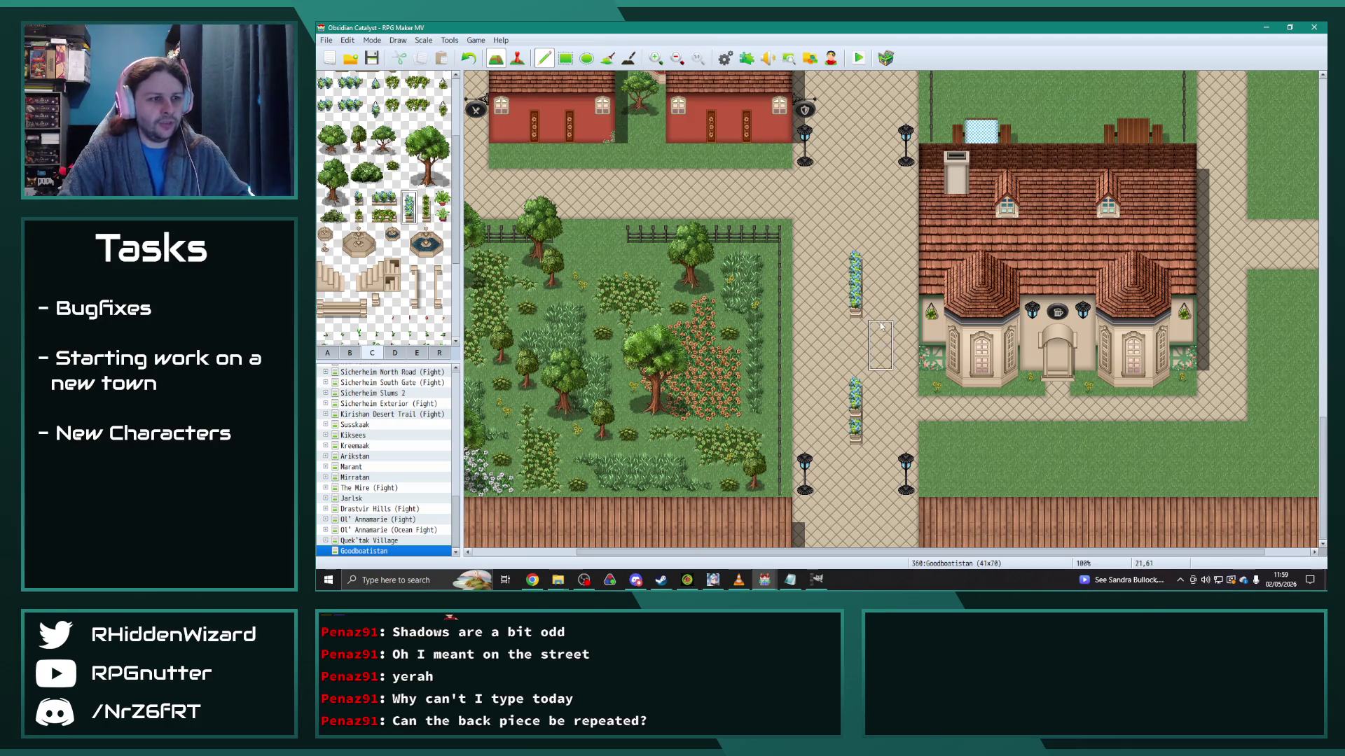
pyautogui.hotkey('ctrl', 'z')
pyautogui.hotkey('ctrl', 'z')
pyautogui.hotkey('ctrl', 'z')
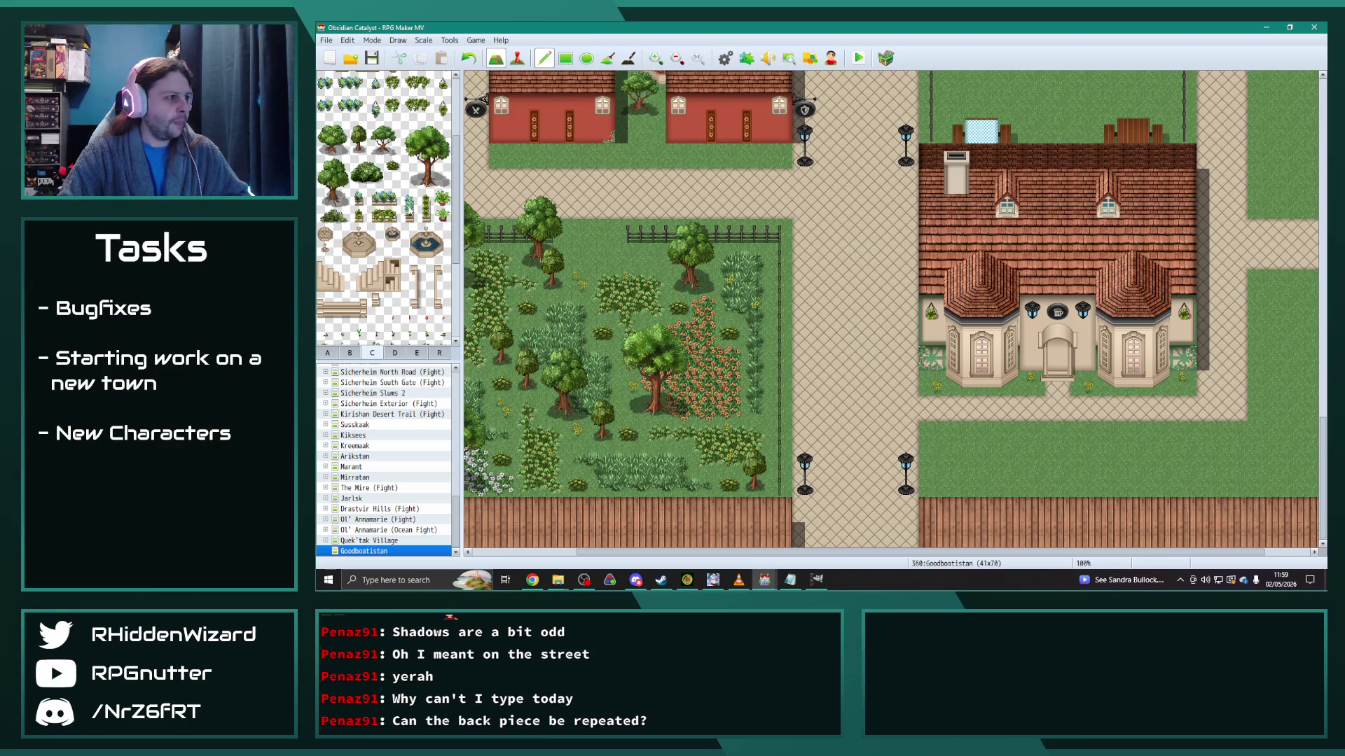
# Step: Paint planter columns on the lower central street, switching to the neighbouring planter tile column
pyautogui.click(856, 400)
pyautogui.hotkey('ctrl', 'z')
pyautogui.hotkey('ctrl', 'z')
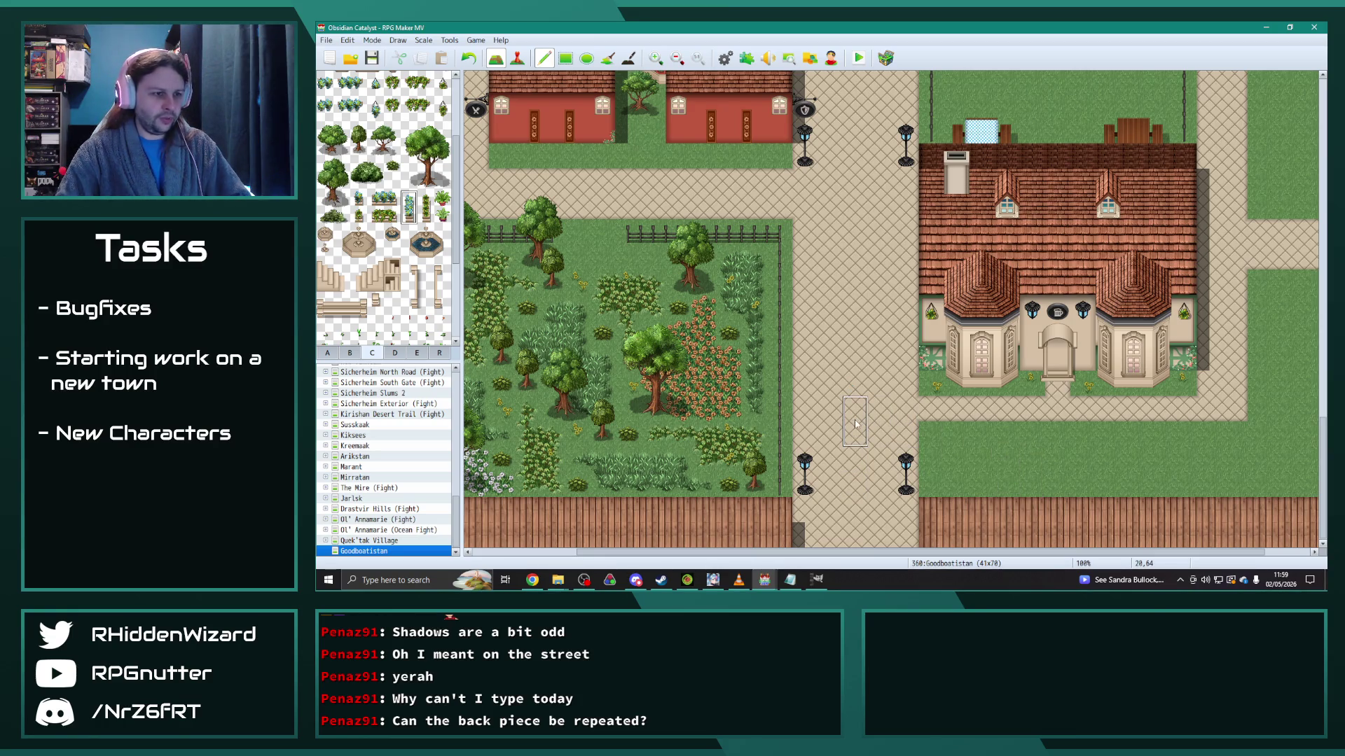
pyautogui.moveTo(857, 436); pyautogui.dragTo(858, 458)
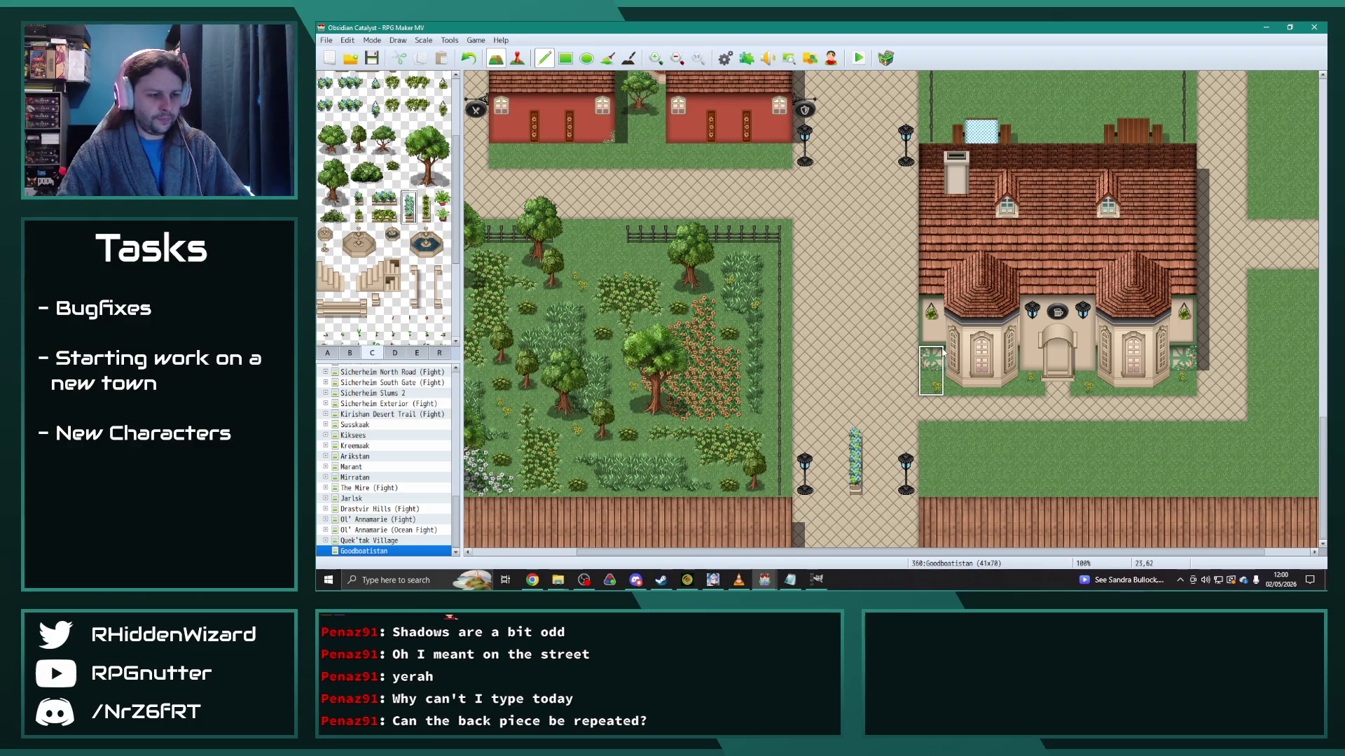
pyautogui.scroll(2, 857, 448)
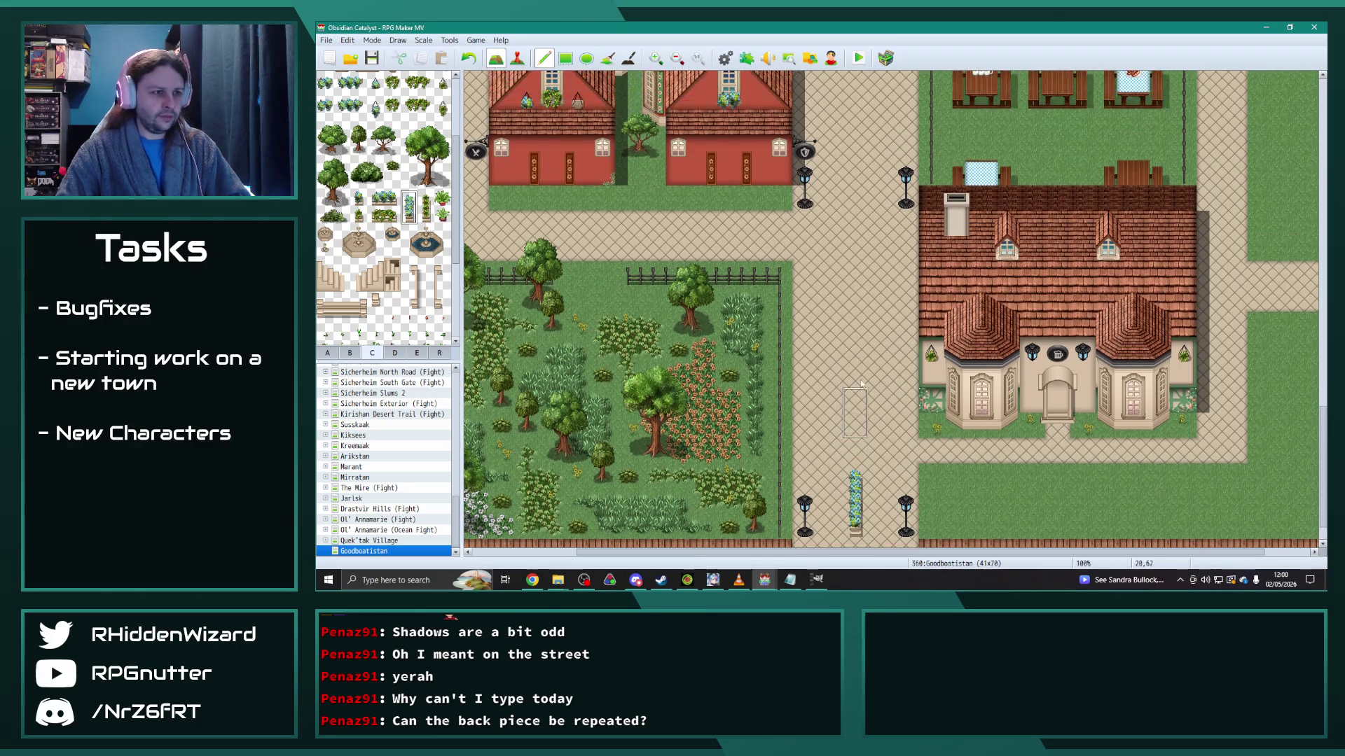
pyautogui.click(855, 308)
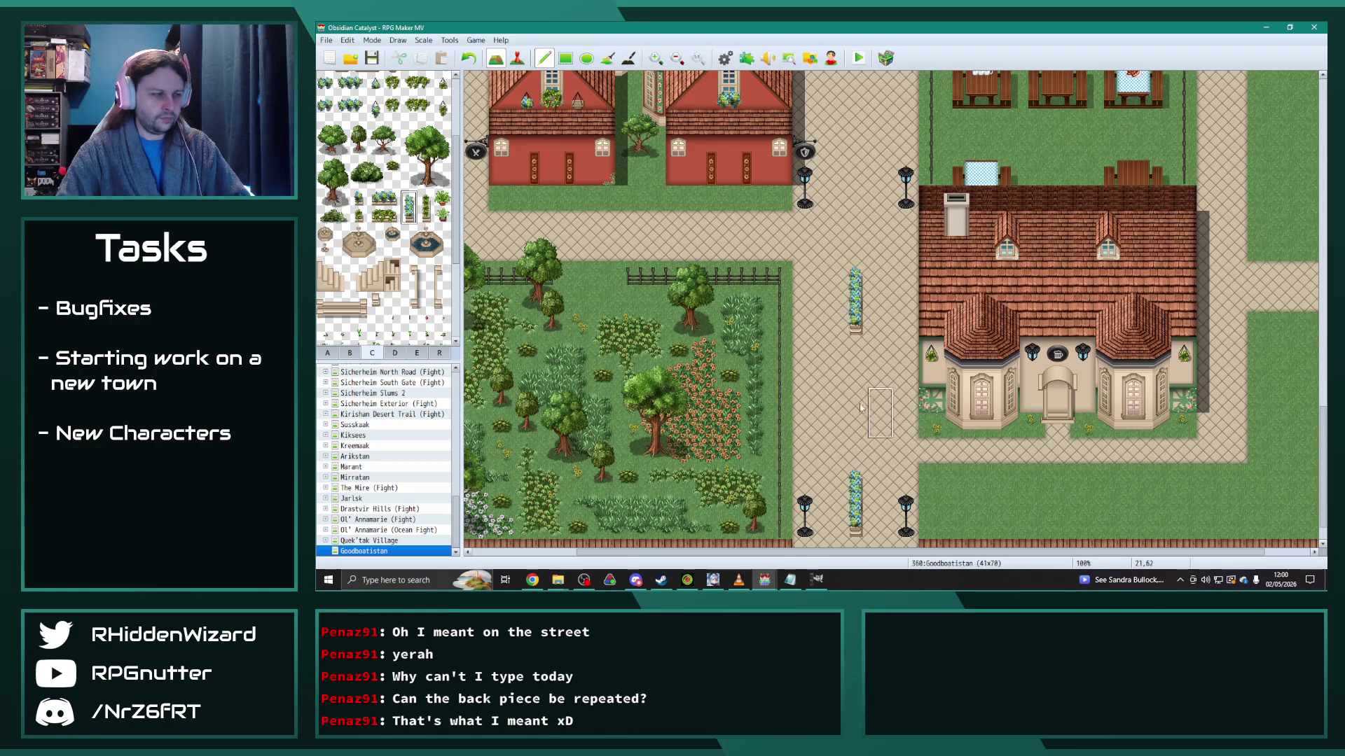
pyautogui.hotkey('ctrl', 'z')
pyautogui.hotkey('ctrl', 'z')
pyautogui.click(425, 206)
pyautogui.click(855, 287)
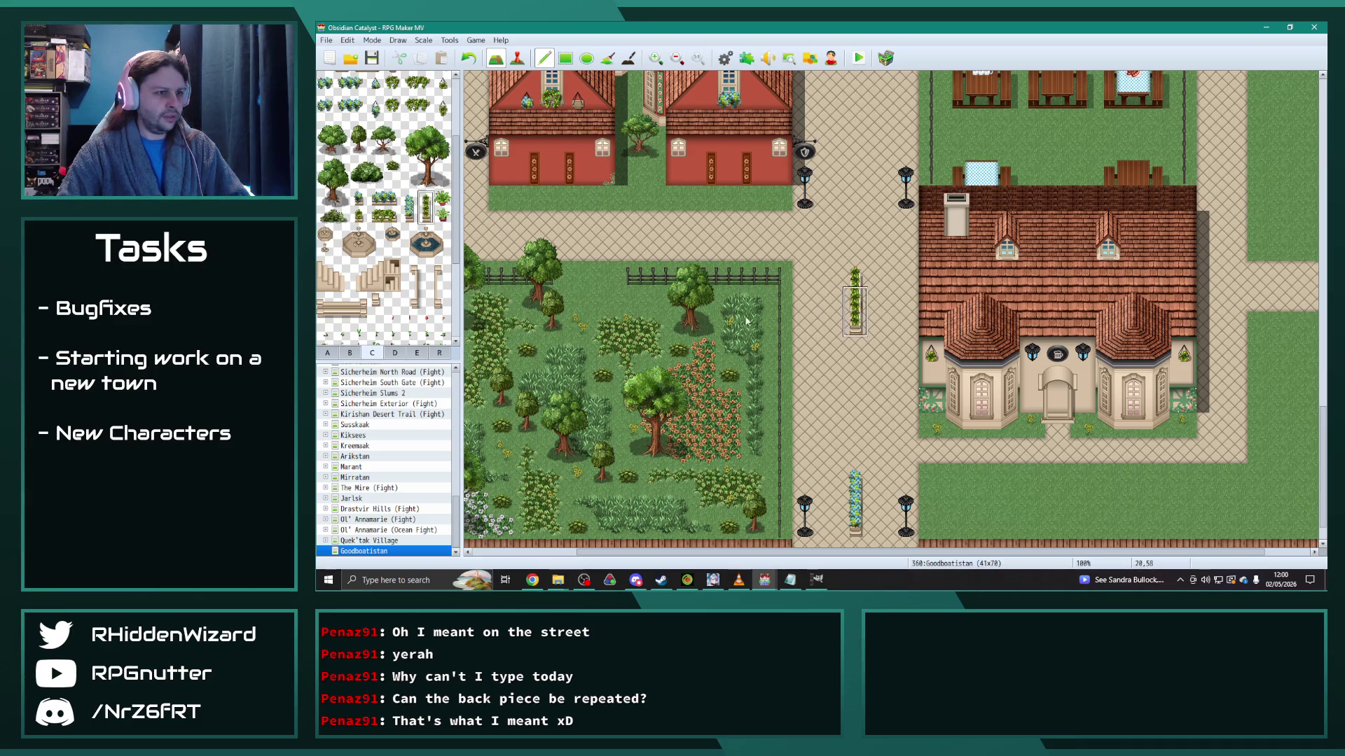
pyautogui.scroll(-2, 878, 429)
pyautogui.click(855, 437)
pyautogui.rightClick(853, 425)
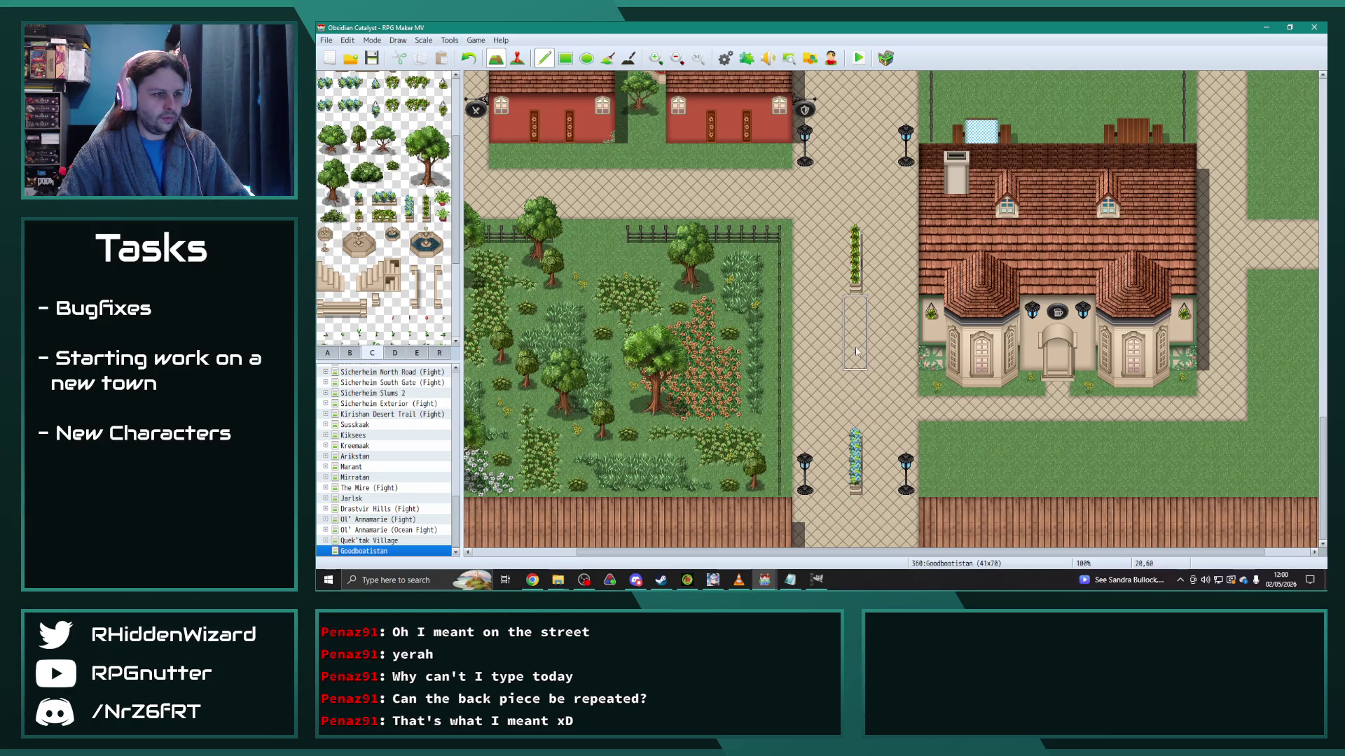
# Step: Continue placing planters up the street beside the houses and above the plaza
pyautogui.scroll(5, 855, 346)
pyautogui.click(860, 282)
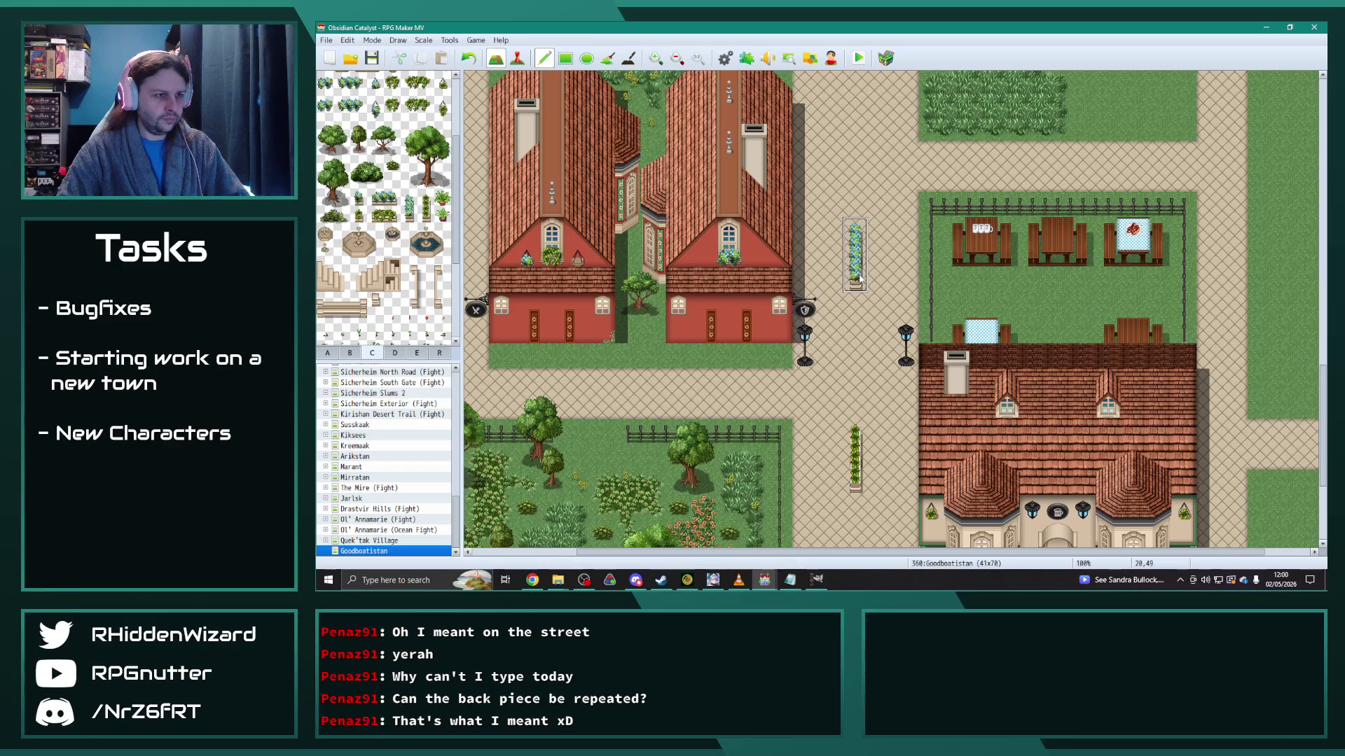
pyautogui.hotkey('ctrl', 'z')
pyautogui.click(860, 253)
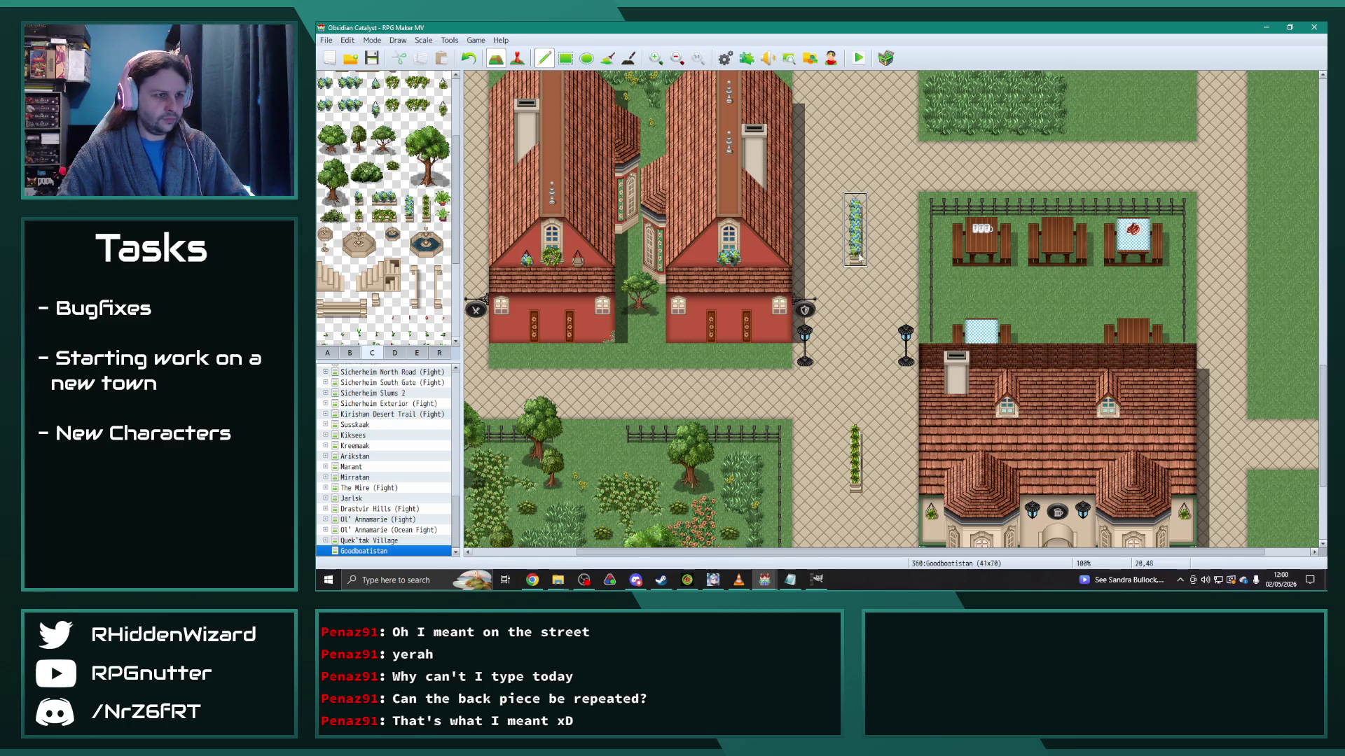
pyautogui.scroll(4, 866, 433)
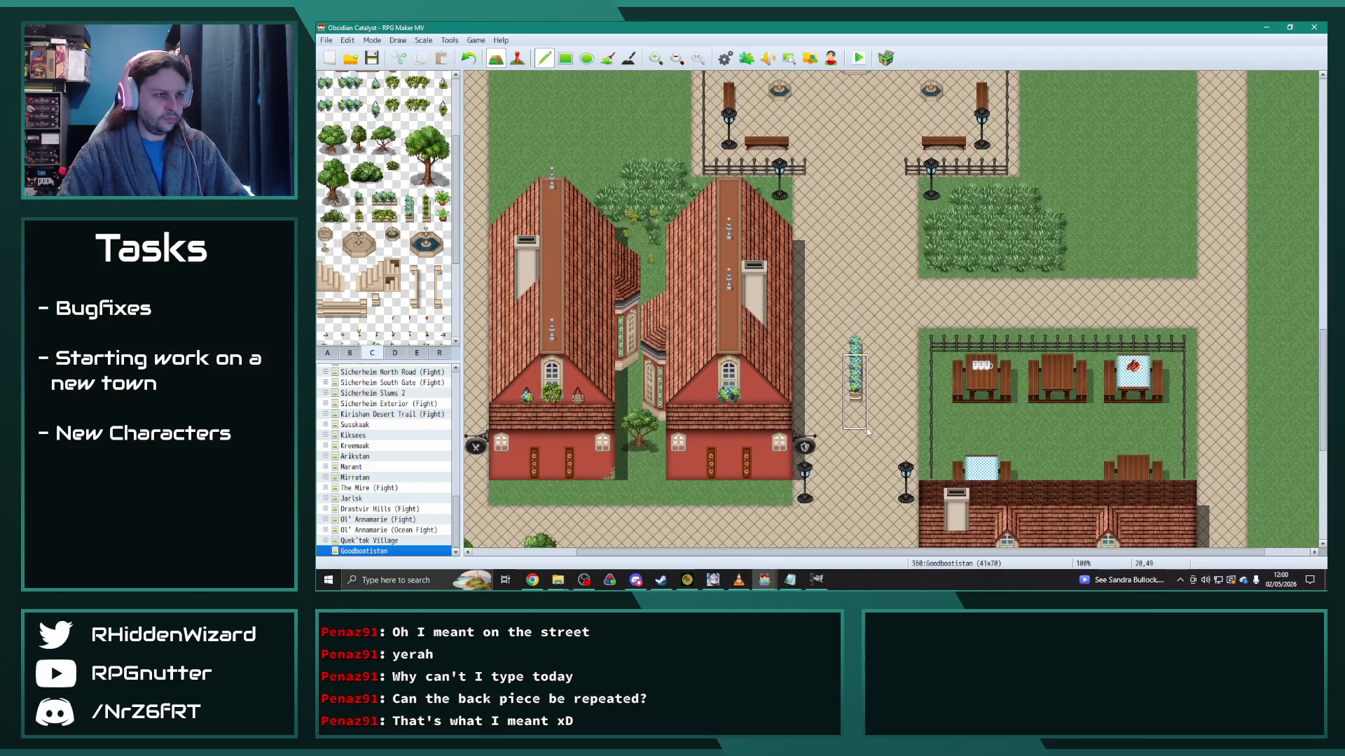
pyautogui.click(857, 273)
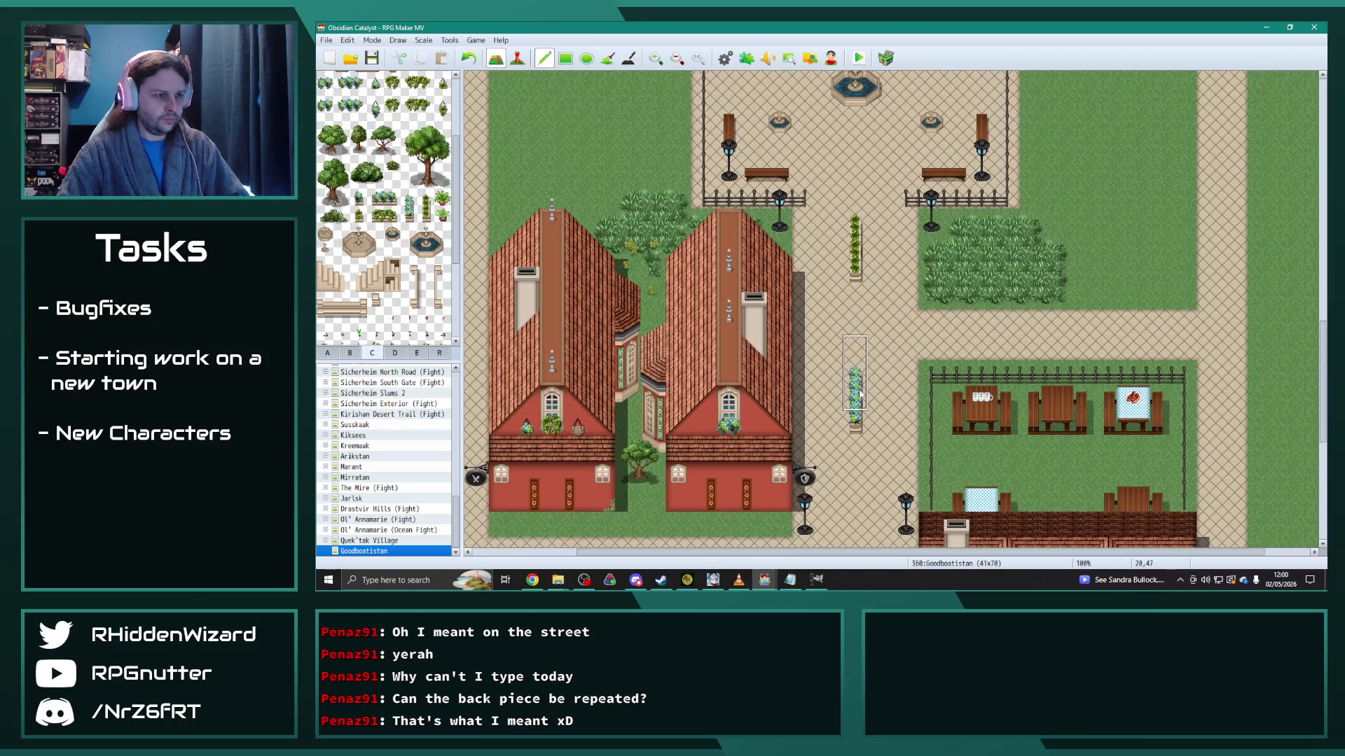
pyautogui.scroll(7, 857, 420)
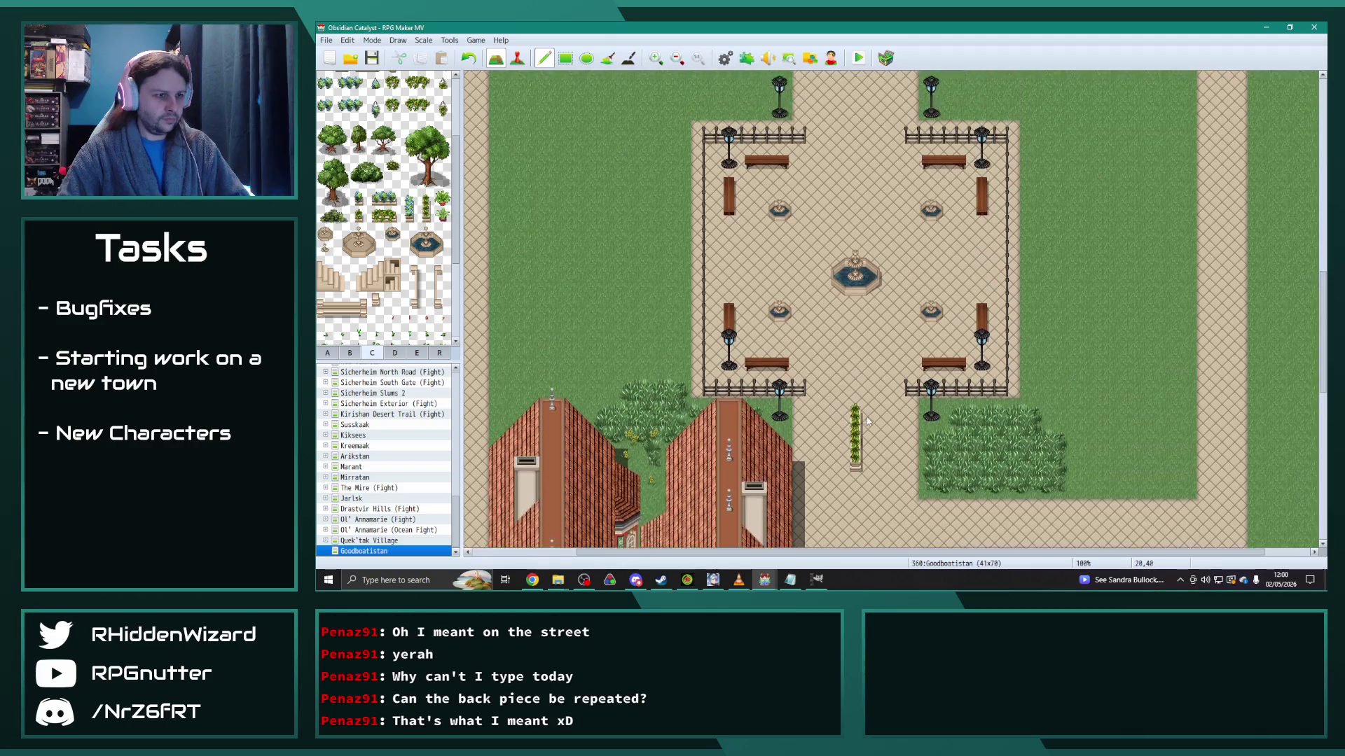
pyautogui.click(860, 210)
pyautogui.scroll(4, 860, 210)
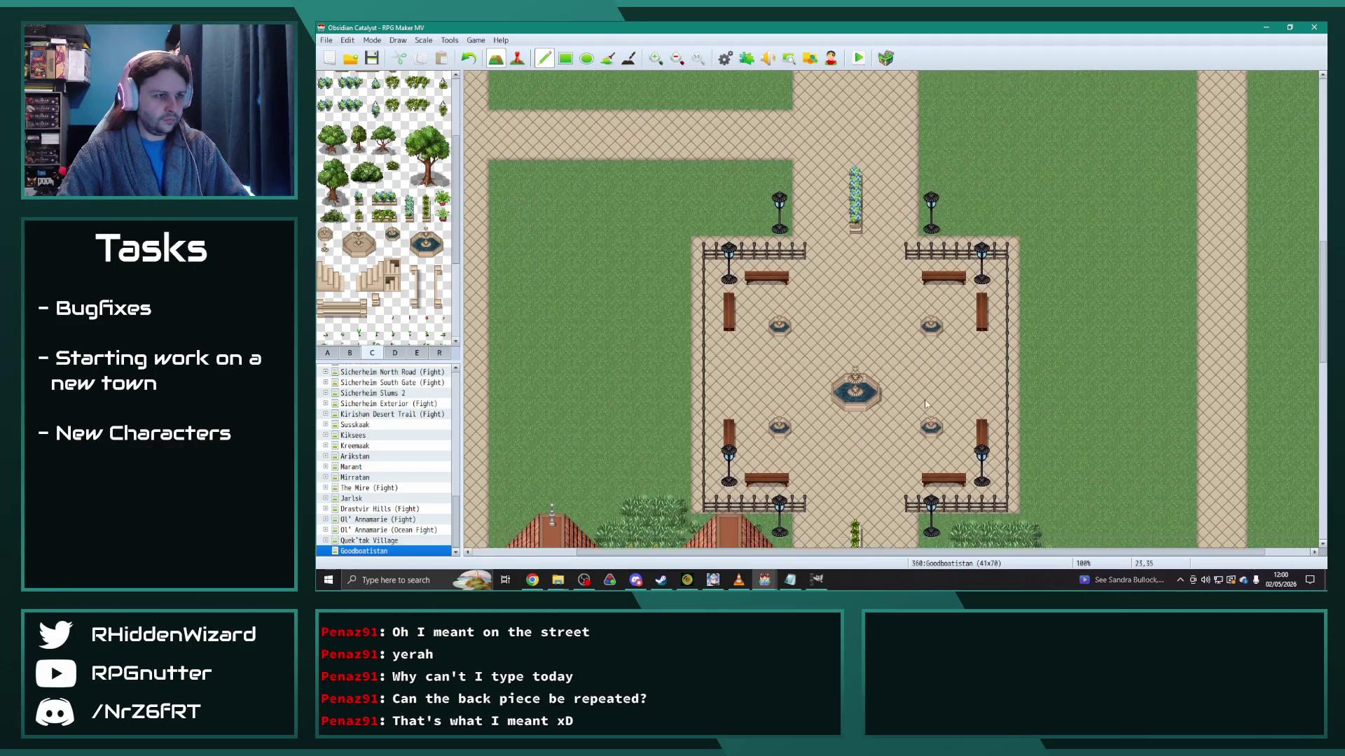
pyautogui.scroll(6, 857, 367)
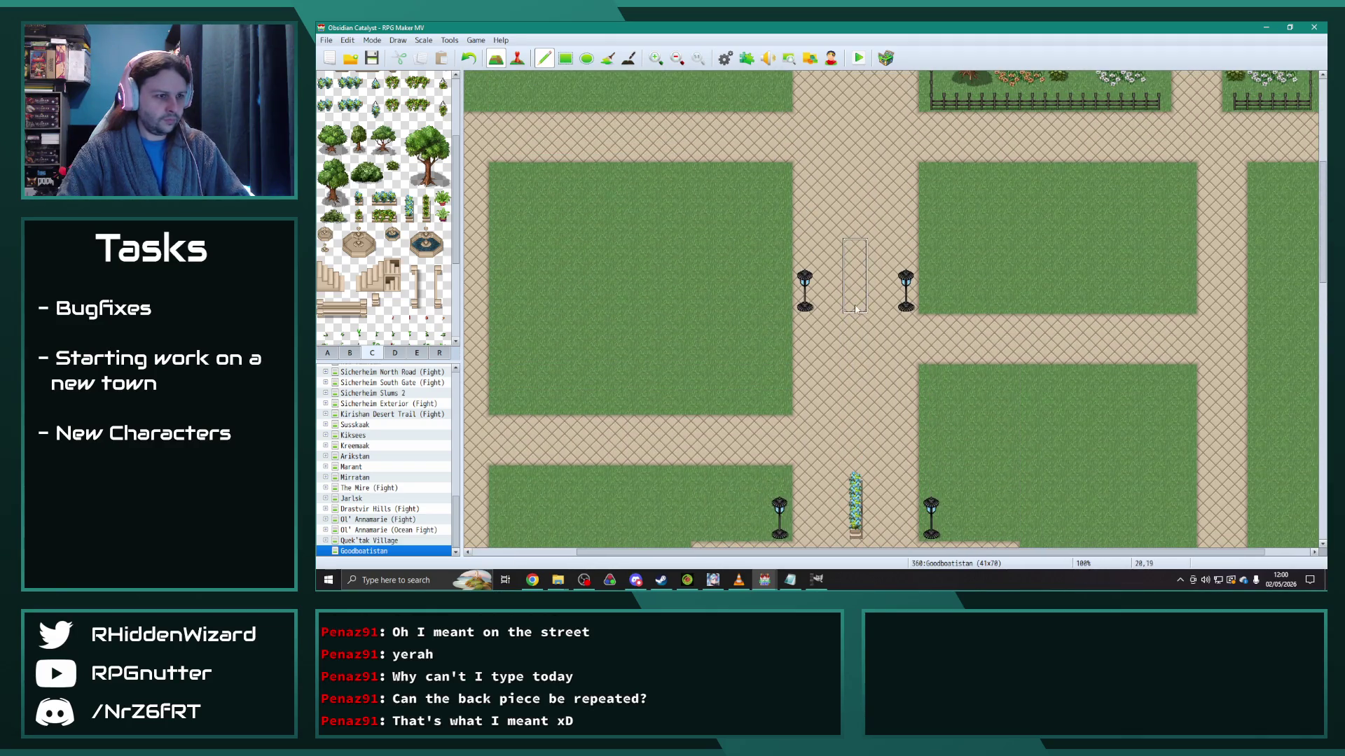
# Step: Stamp planters north of the plaza, including one between the two lamp posts
pyautogui.click(856, 210)
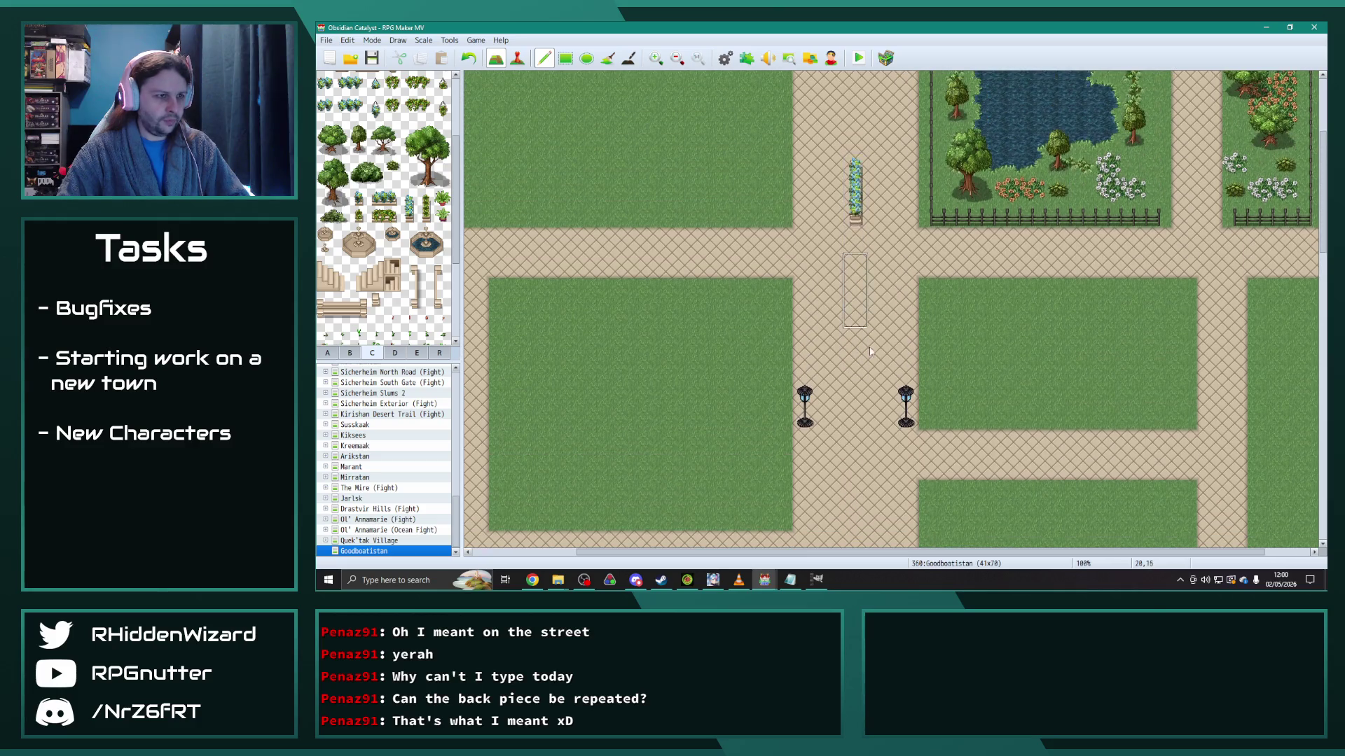
pyautogui.scroll(3, 863, 329)
pyautogui.scroll(-6, 858, 392)
pyautogui.scroll(-12, 856, 418)
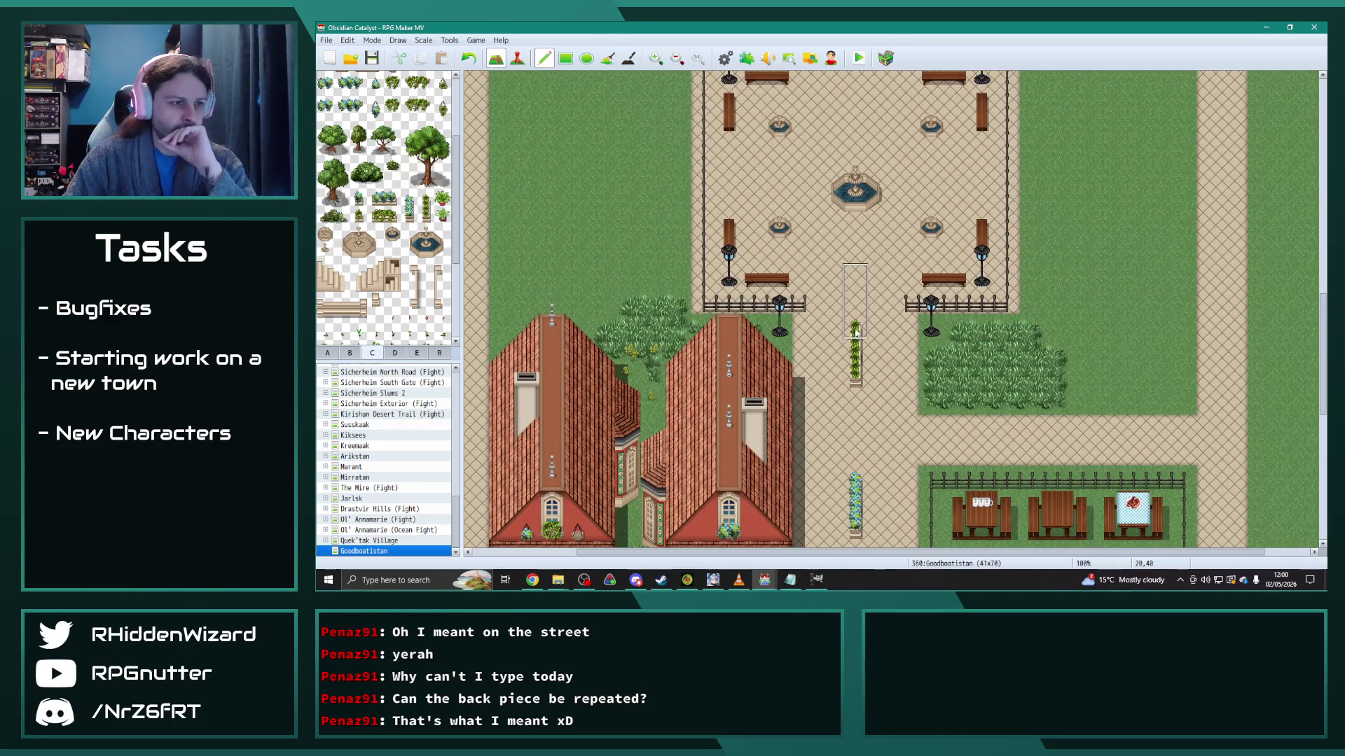
pyautogui.scroll(10, 858, 372)
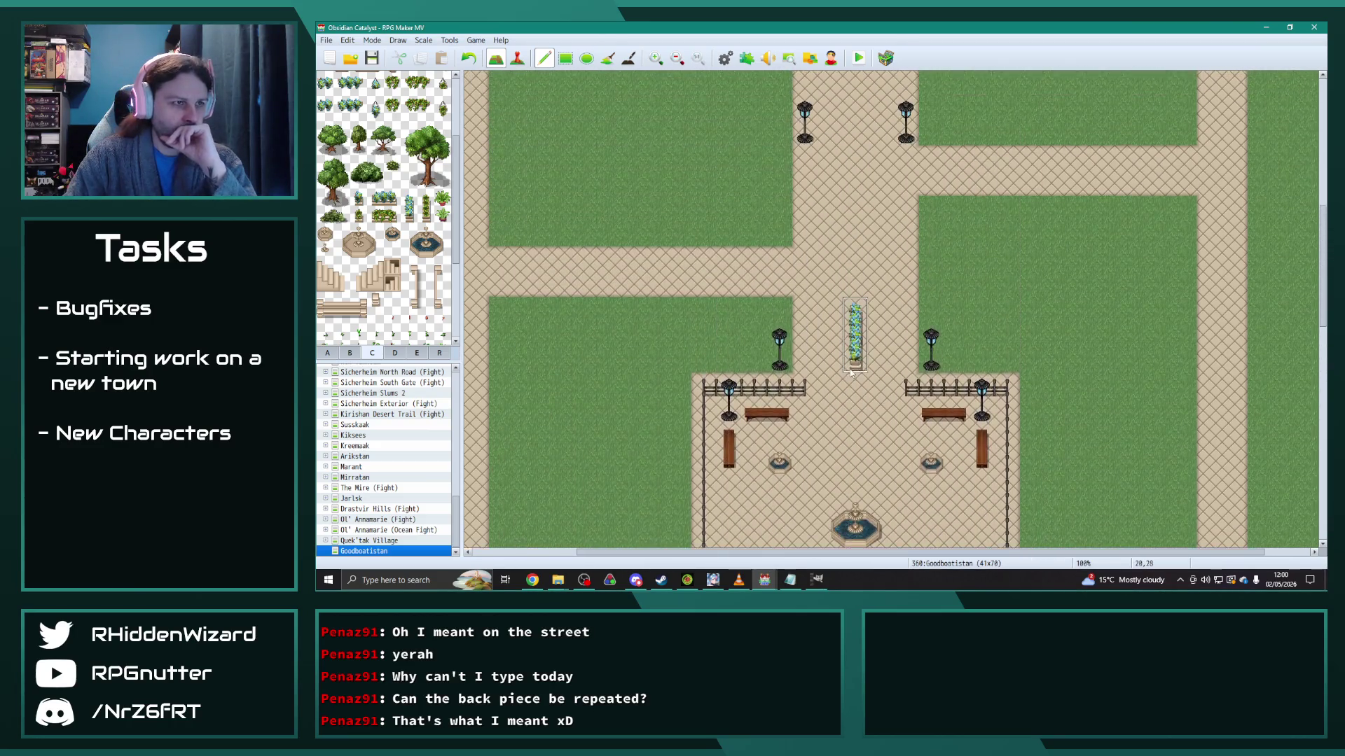
pyautogui.scroll(1, 854, 224)
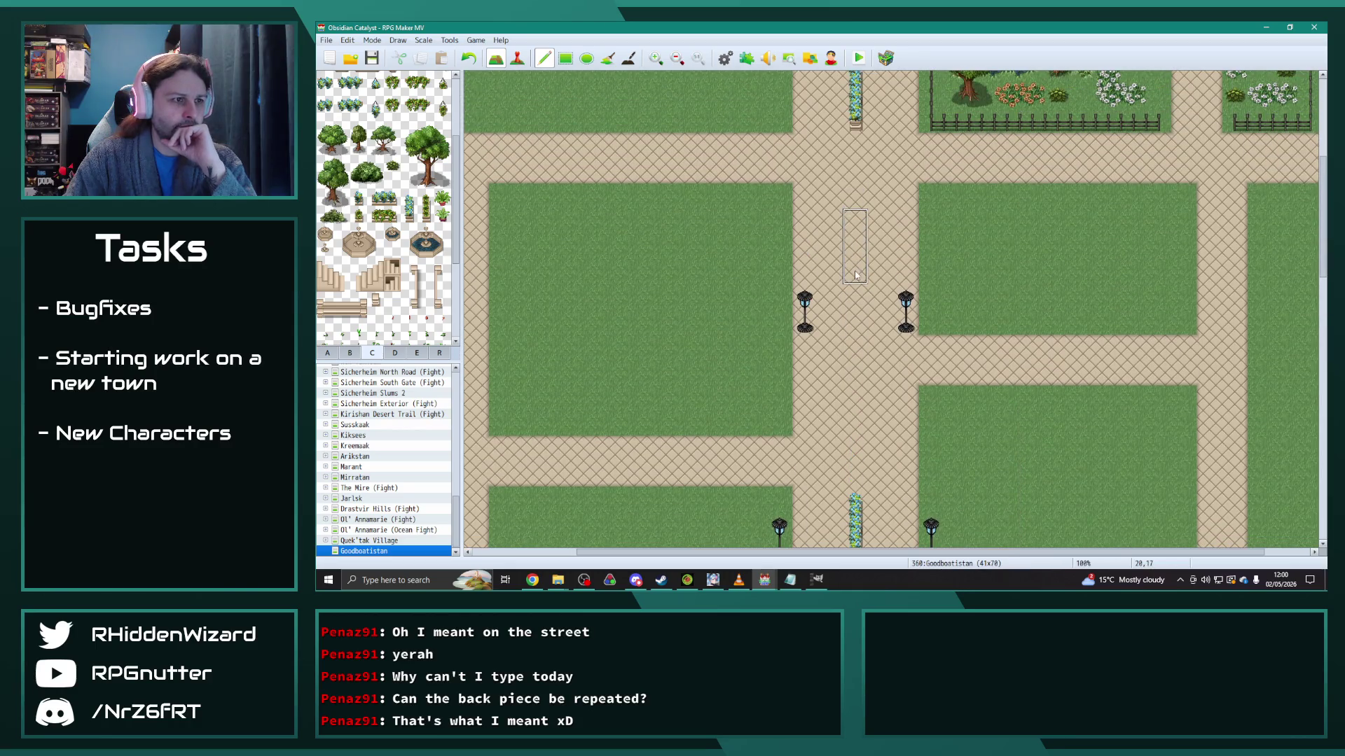
pyautogui.click(858, 323)
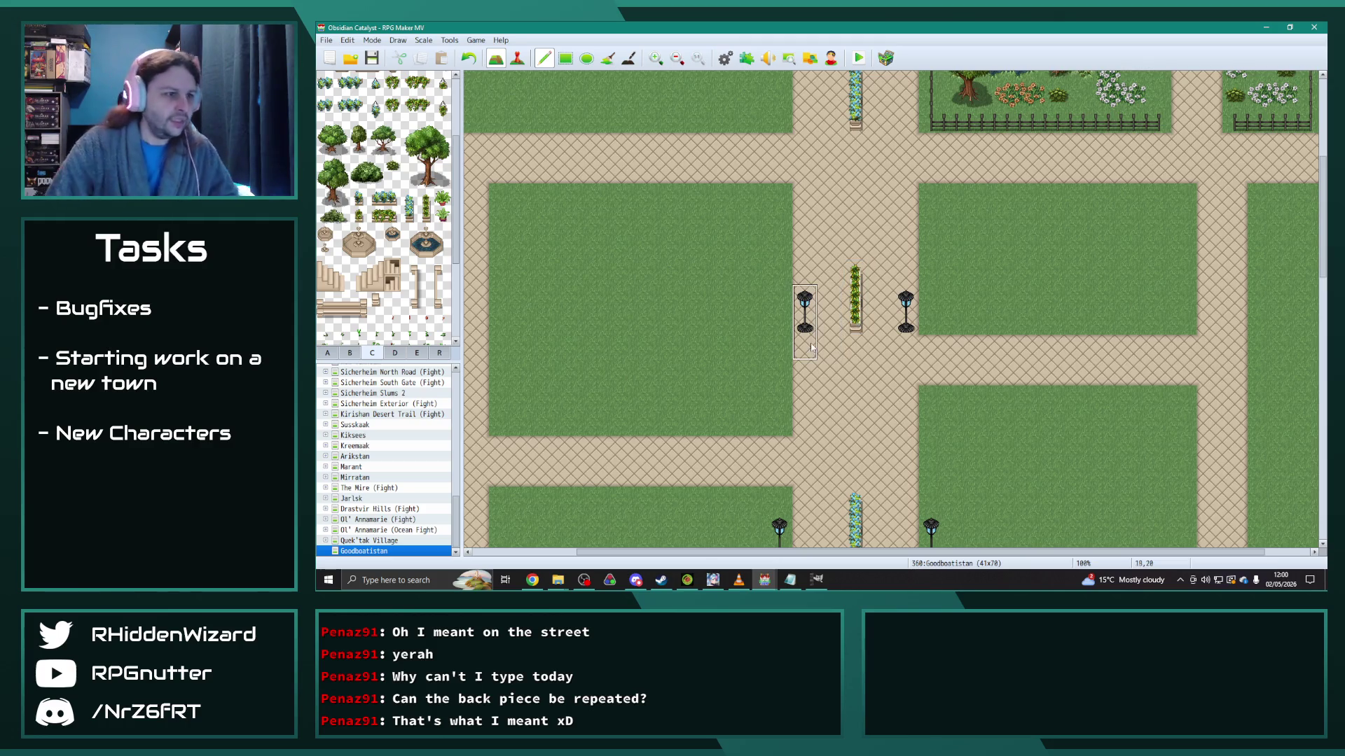
pyautogui.scroll(-1, 771, 329)
pyautogui.scroll(-1, 952, 350)
pyautogui.scroll(-1, 813, 372)
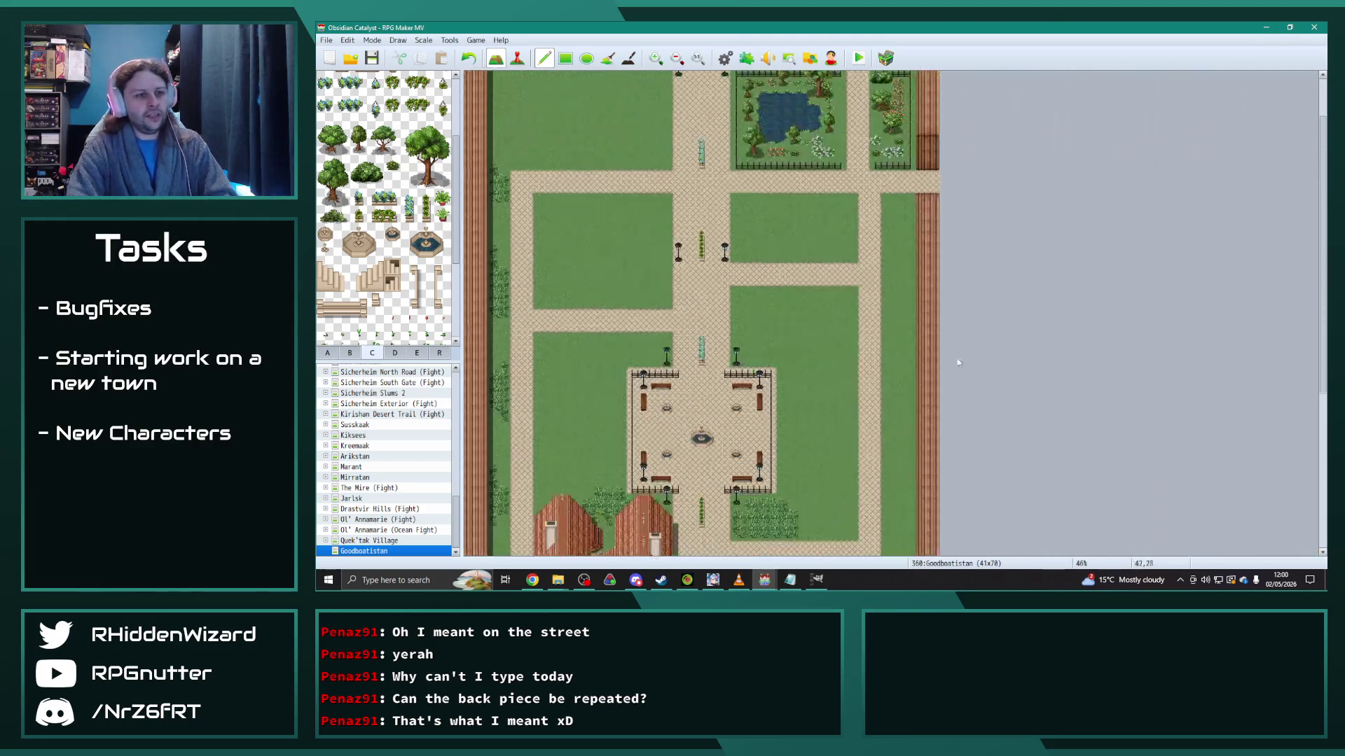
pyautogui.scroll(-6, 807, 373)
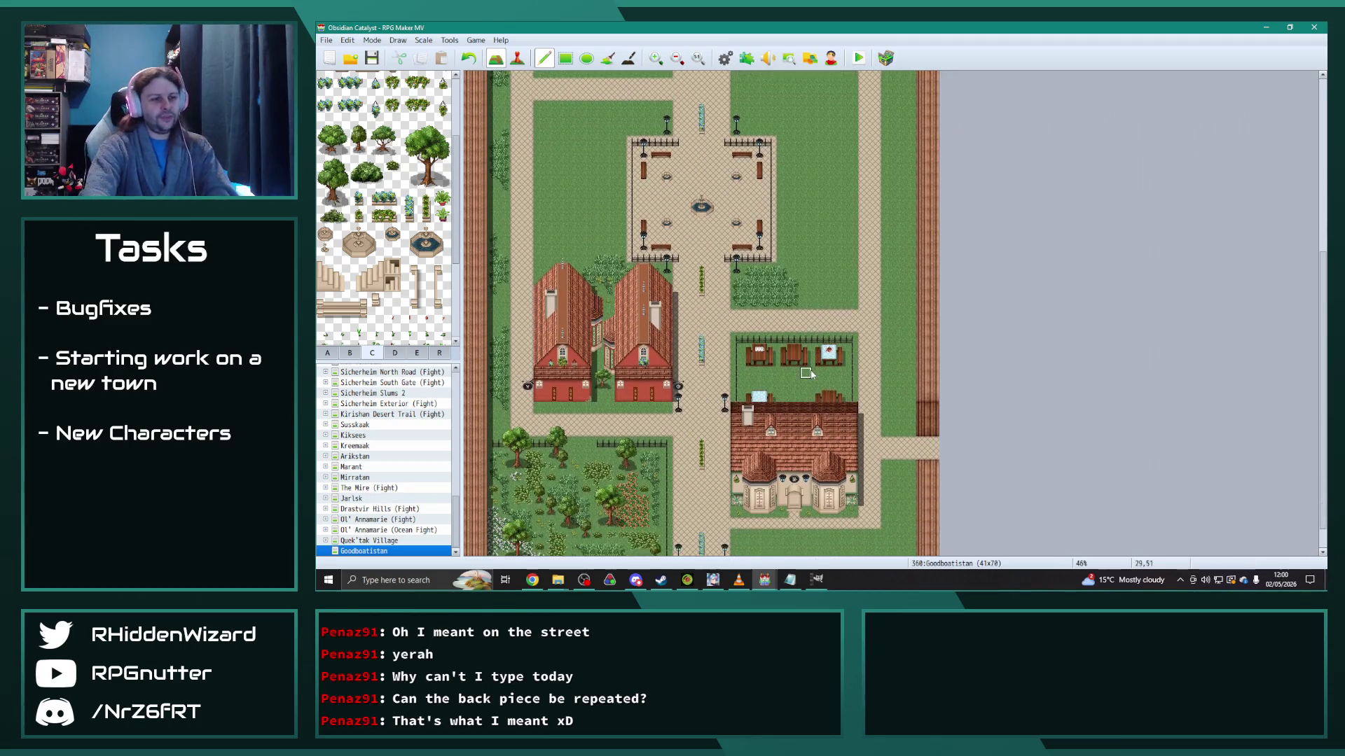
pyautogui.scroll(-2, 806, 374)
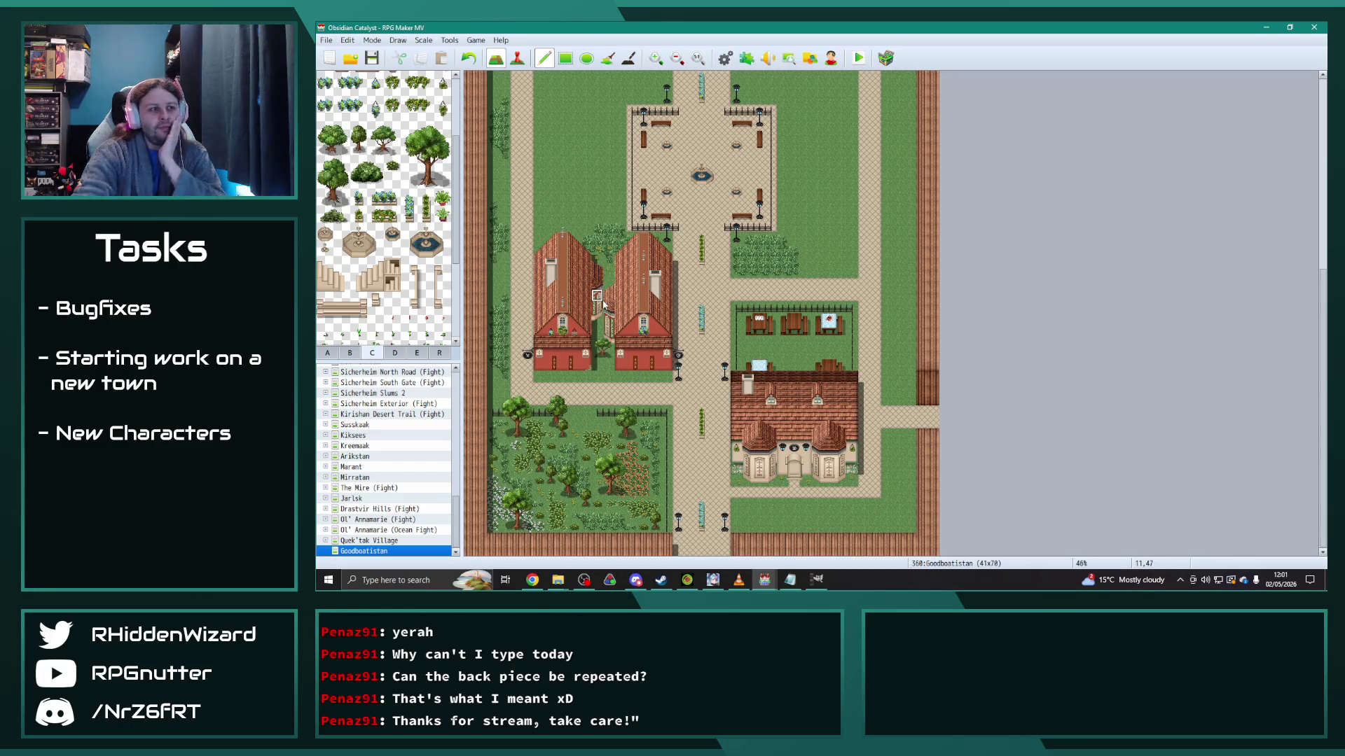
pyautogui.scroll(5, 600, 319)
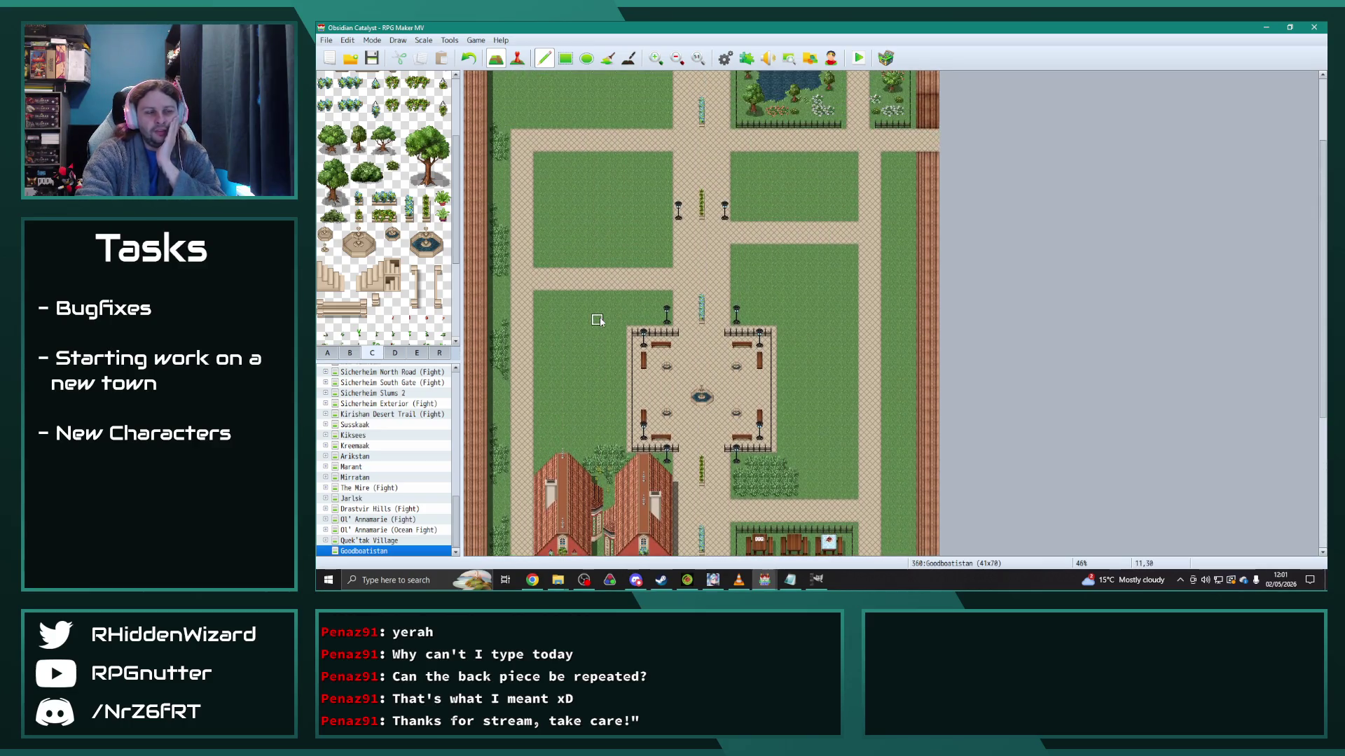
pyautogui.scroll(-2, 597, 330)
pyautogui.scroll(3, 582, 283)
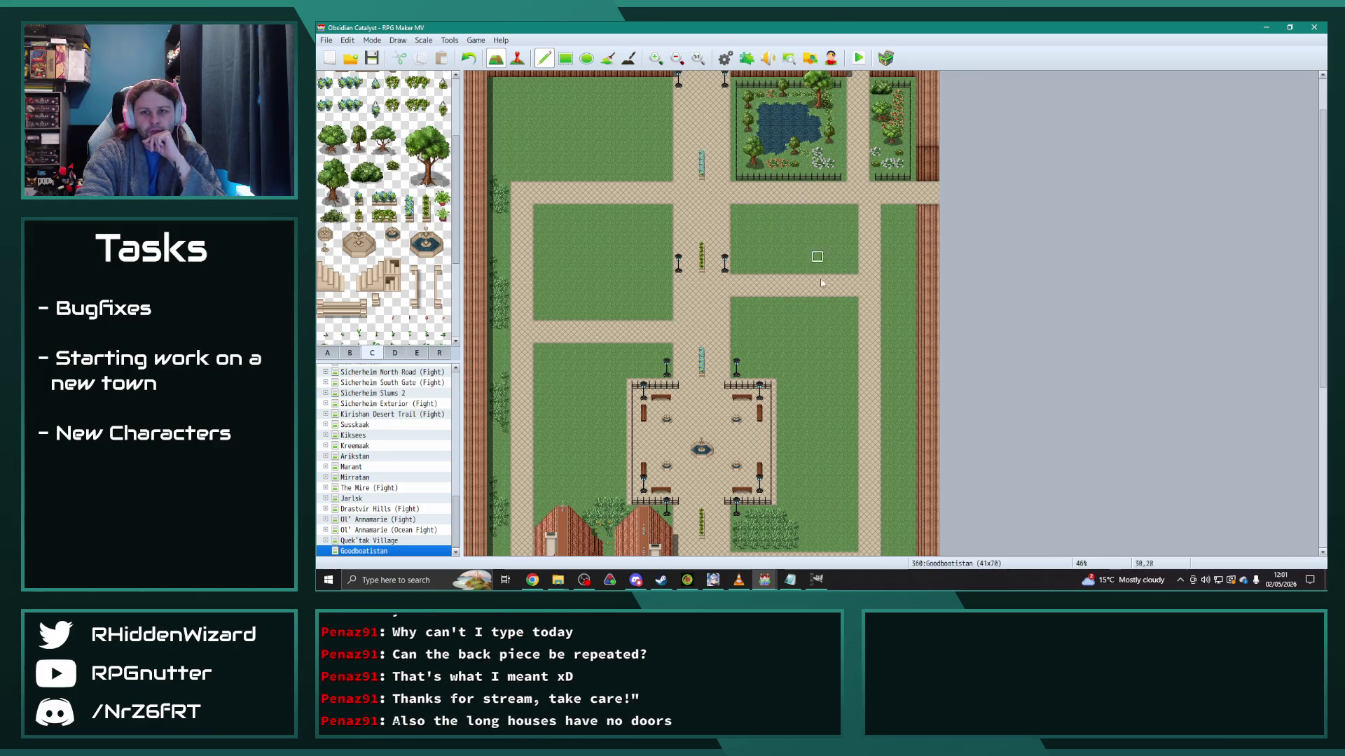
pyautogui.scroll(-5, 841, 350)
pyautogui.scroll(-1, 841, 356)
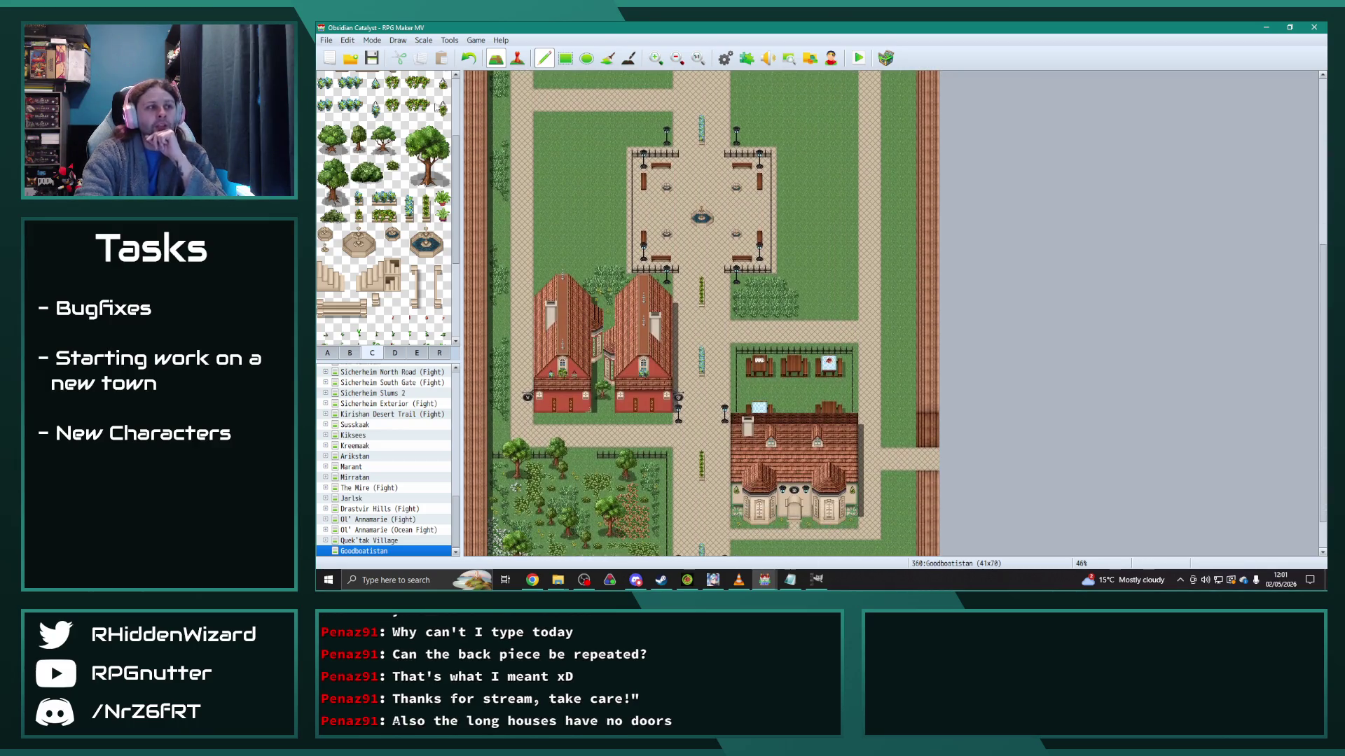
pyautogui.scroll(4, 380, 273)
# Step: Paint the double-door tile onto the front walls of the left and right long houses
pyautogui.click(332, 98)
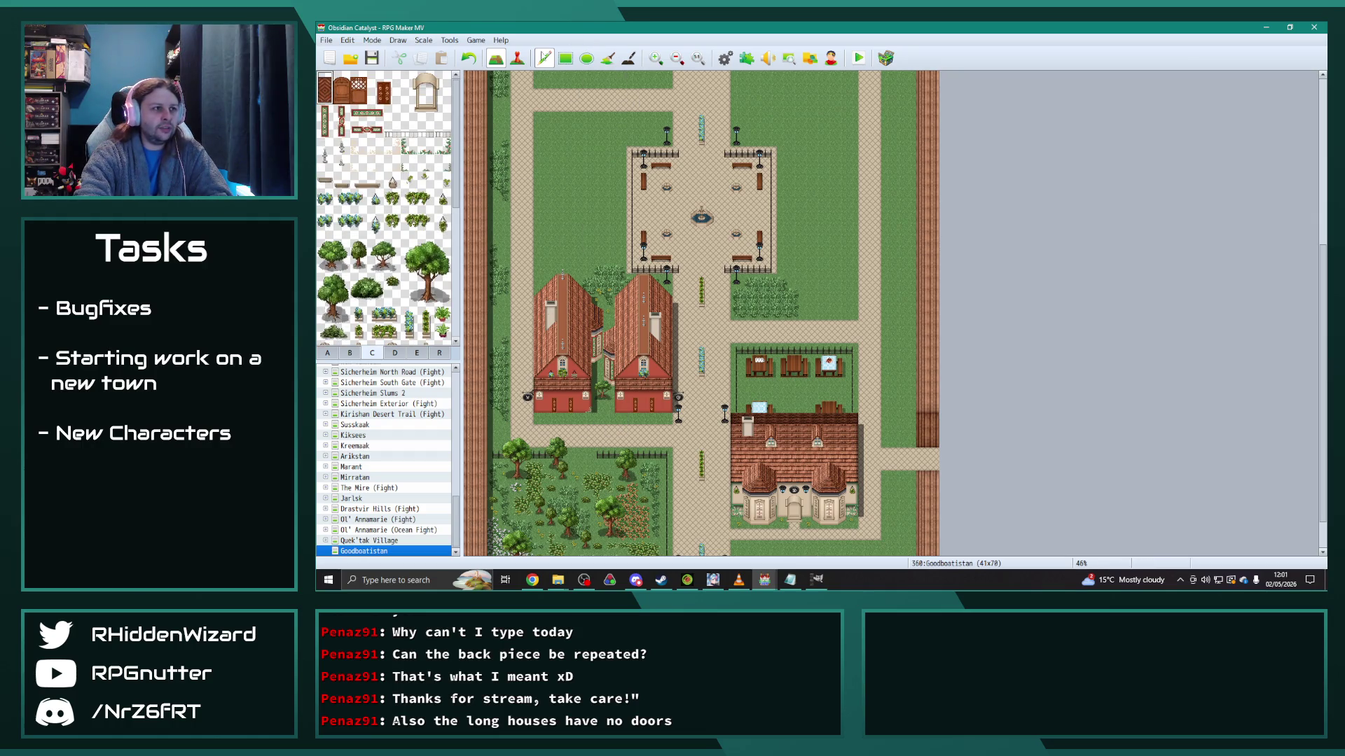
pyautogui.scroll(-1, 564, 392)
pyautogui.click(562, 371)
pyautogui.click(641, 377)
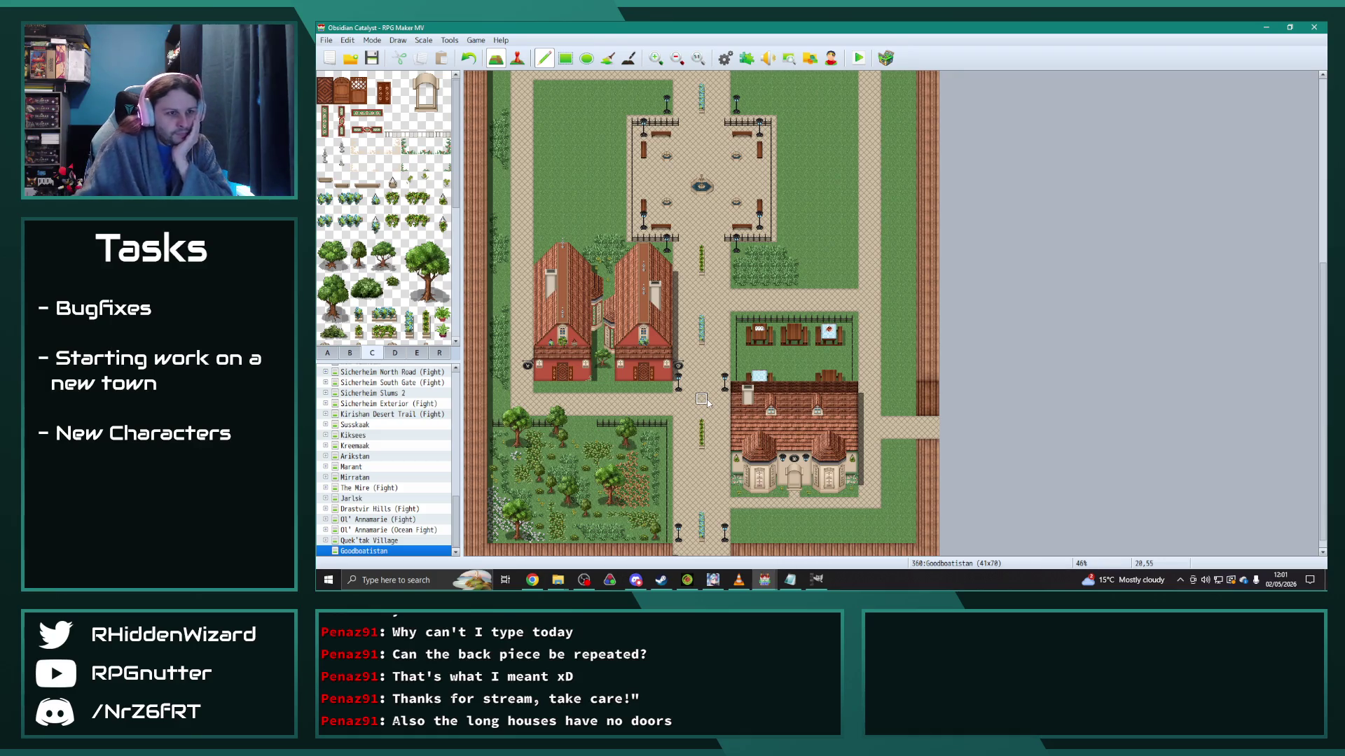
pyautogui.scroll(3, 706, 402)
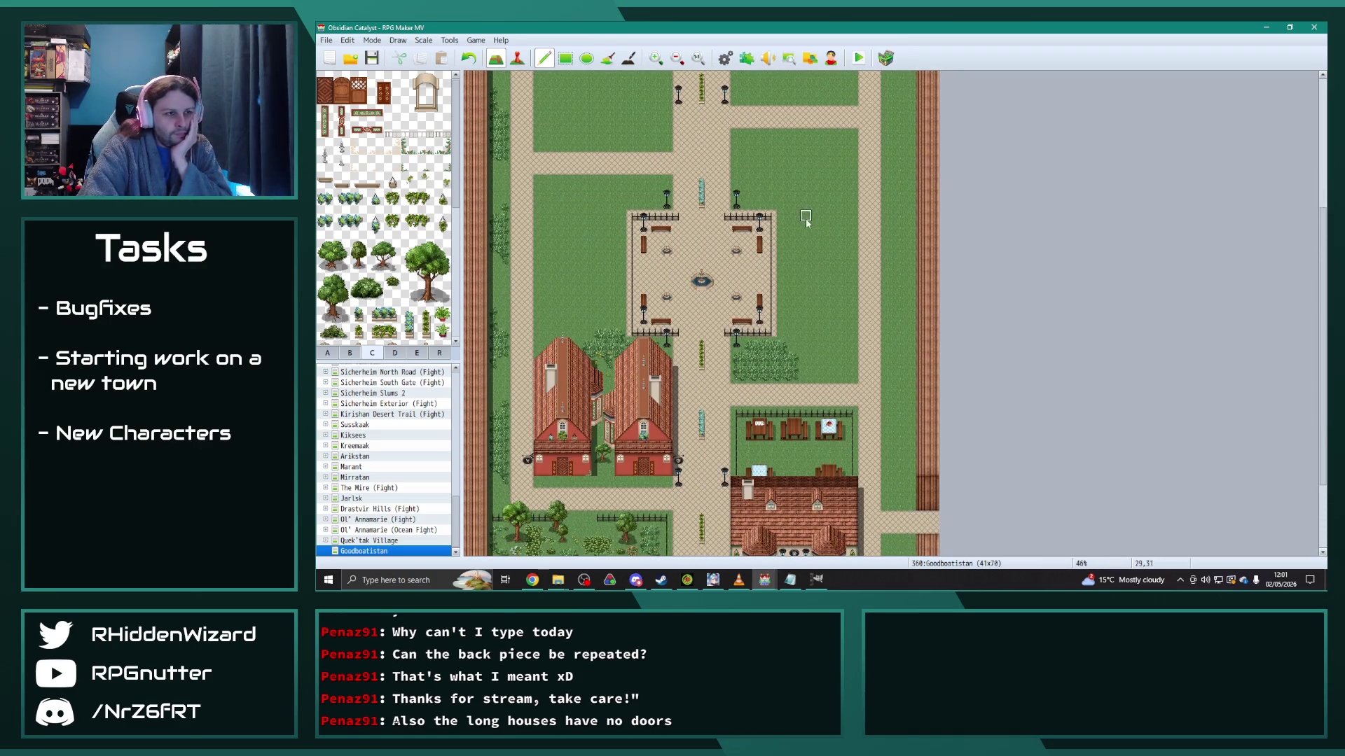
pyautogui.scroll(3, 816, 263)
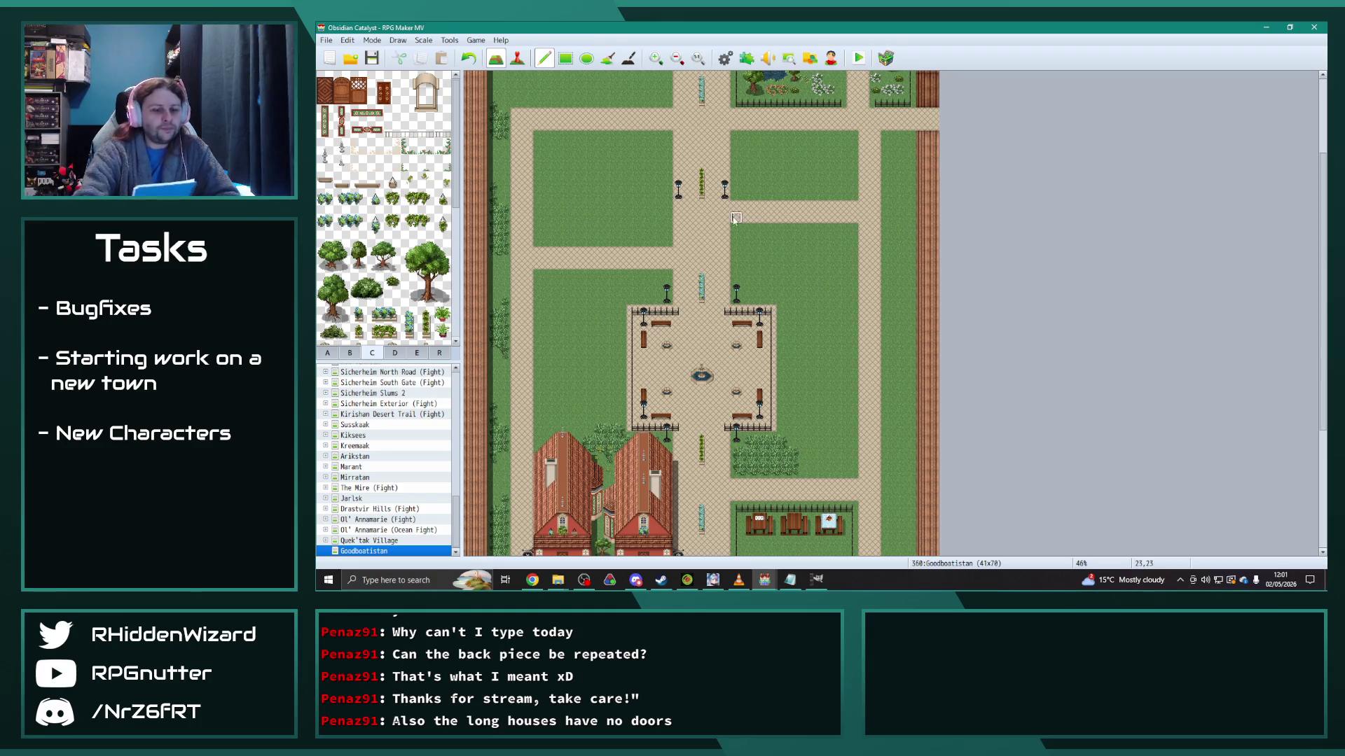
pyautogui.scroll(-3, 724, 262)
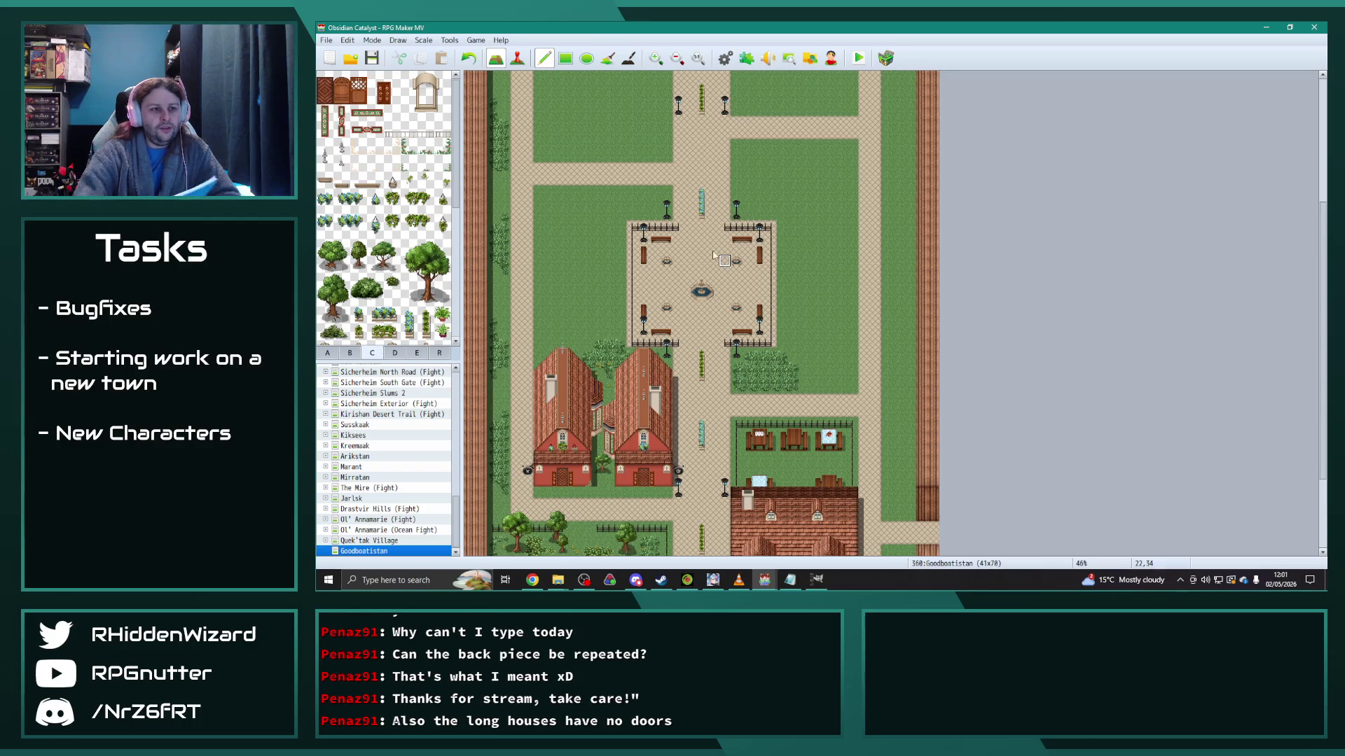
pyautogui.scroll(-4, 724, 261)
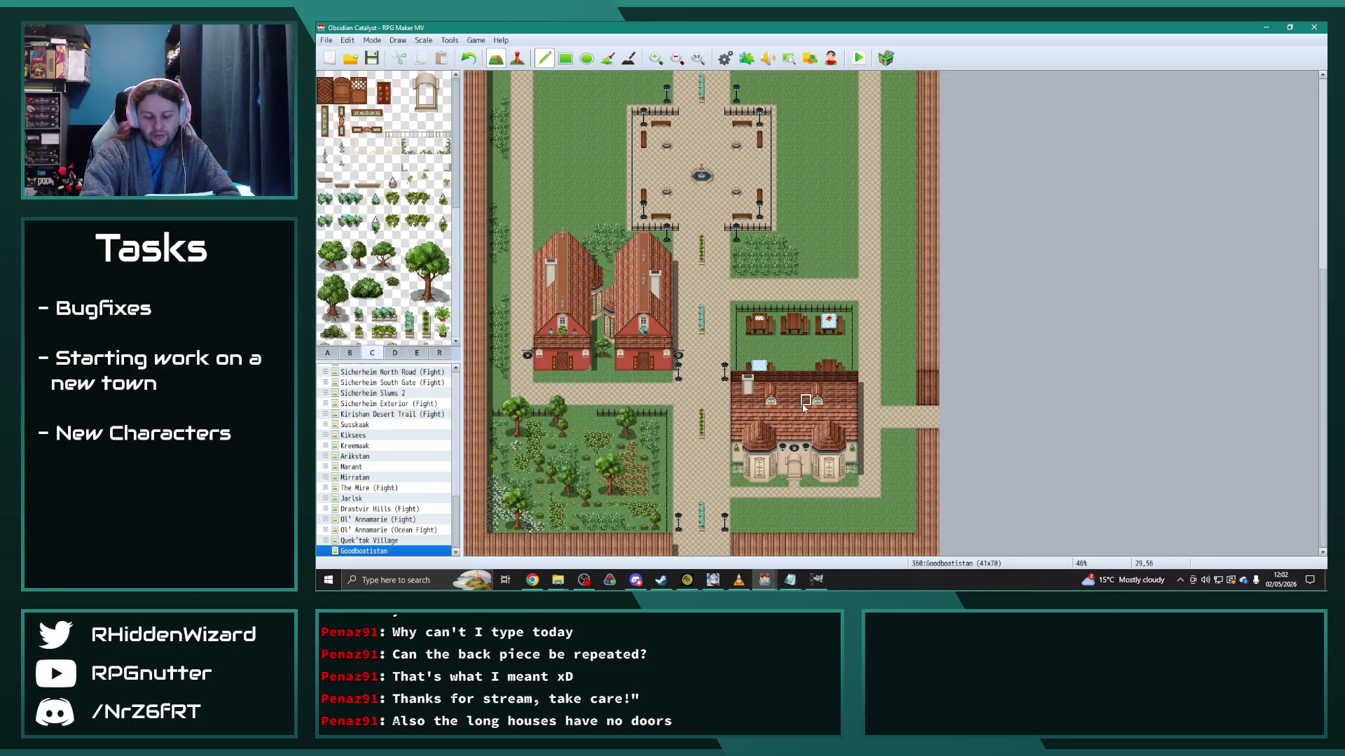
pyautogui.scroll(5, 806, 405)
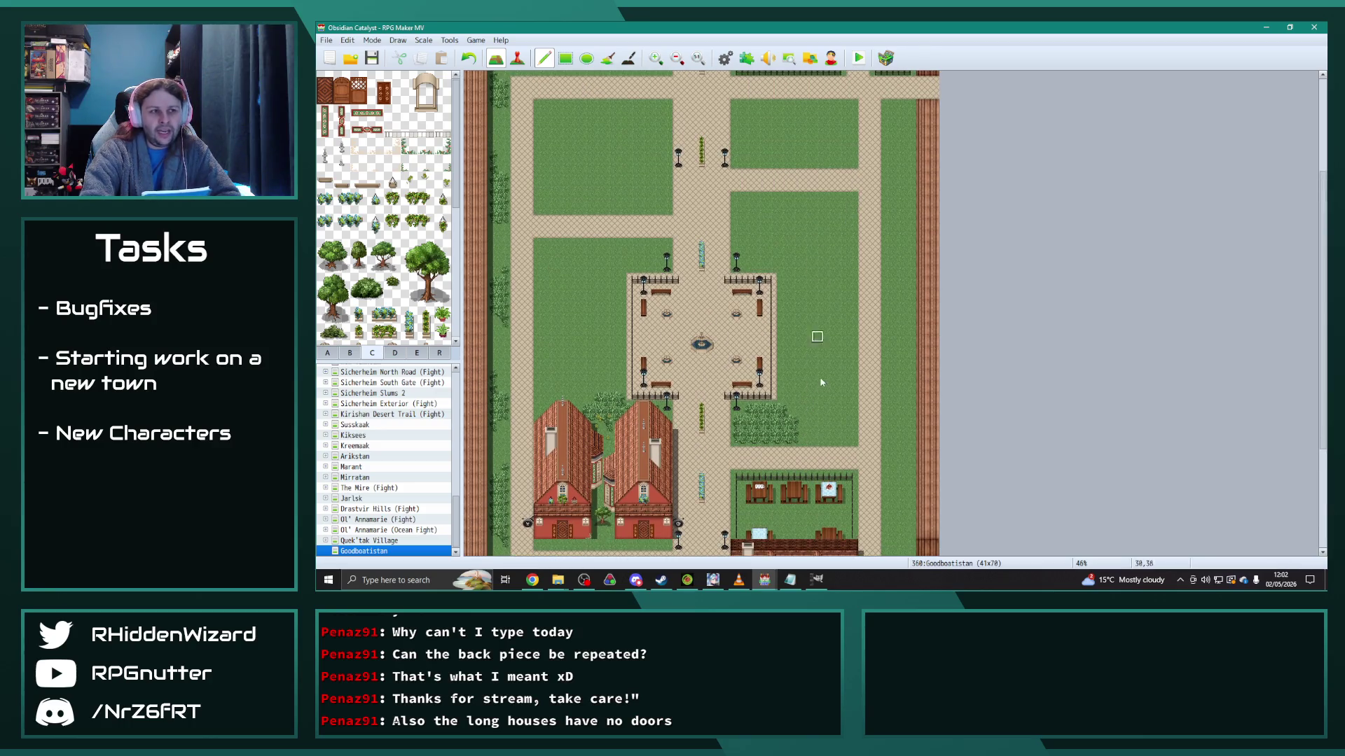
pyautogui.scroll(2, 813, 301)
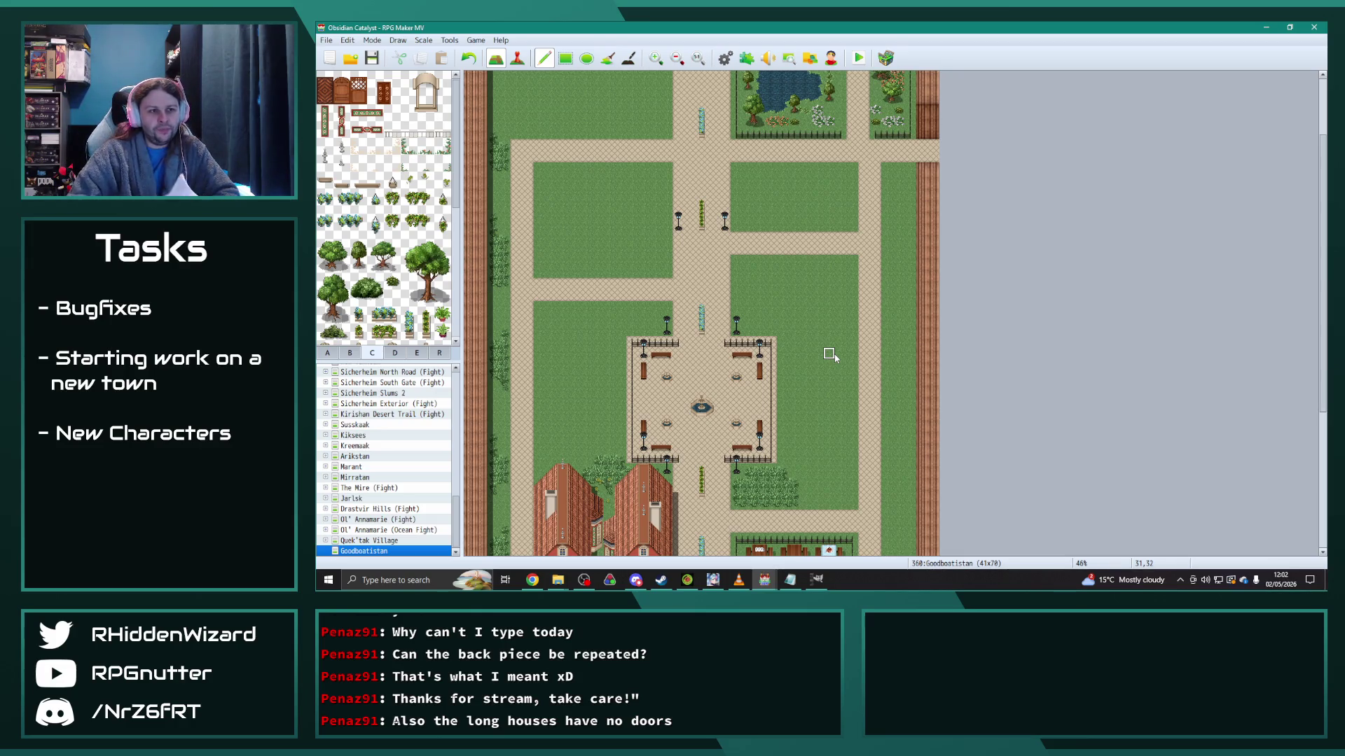
pyautogui.scroll(-2, 828, 354)
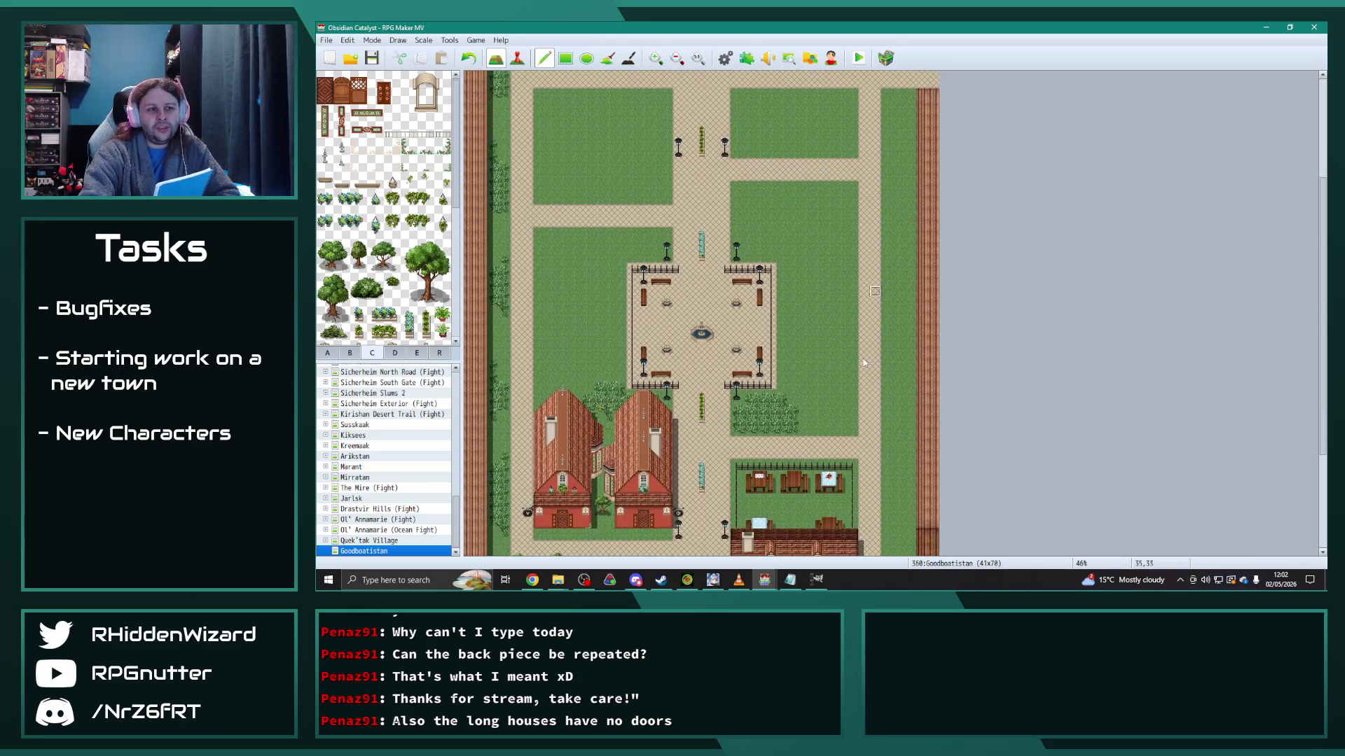
pyautogui.scroll(1, 837, 313)
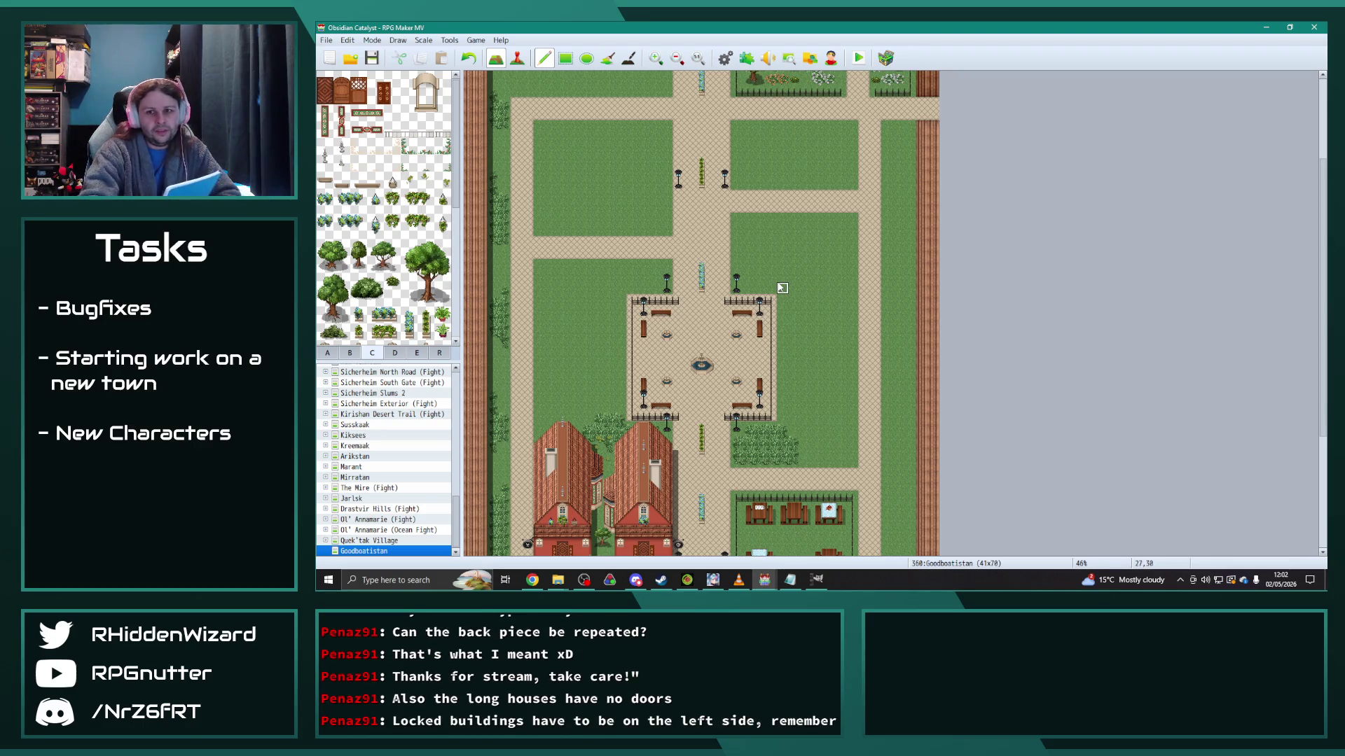
pyautogui.scroll(-3, 782, 288)
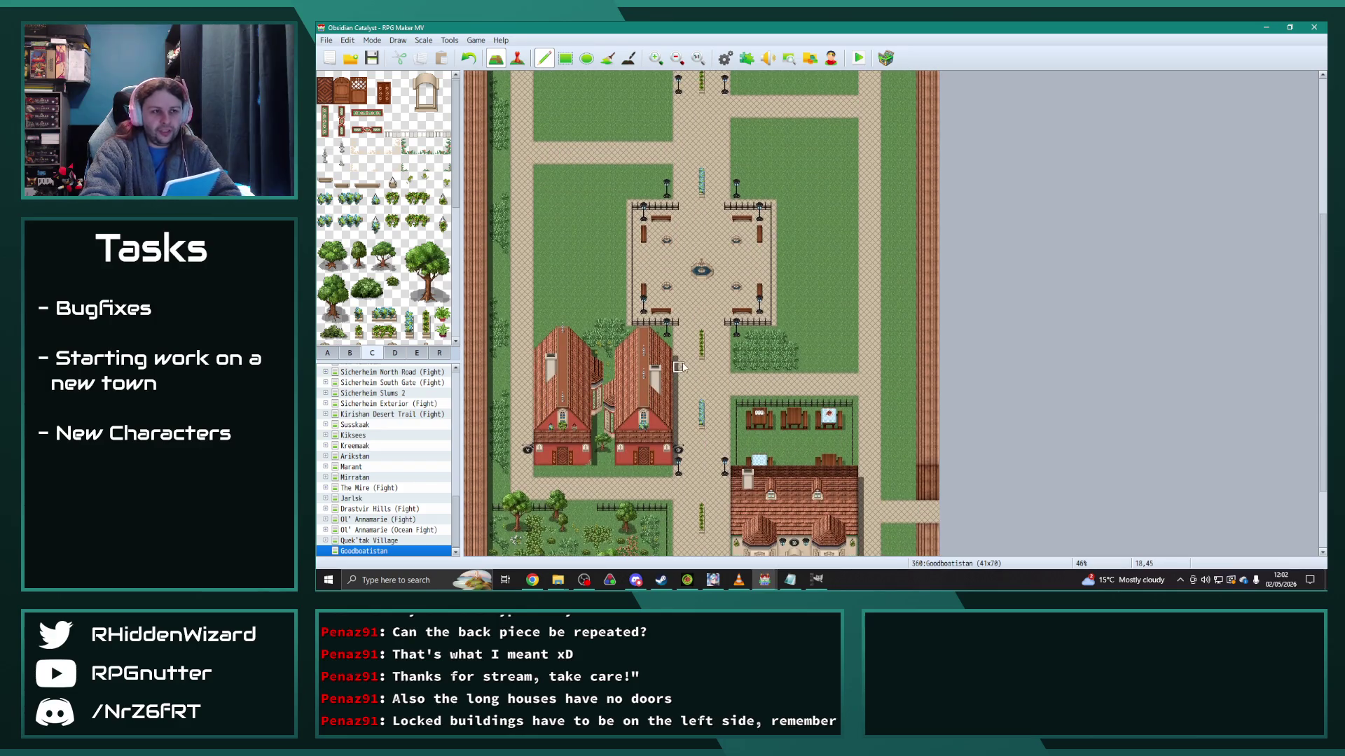
pyautogui.scroll(2, 608, 400)
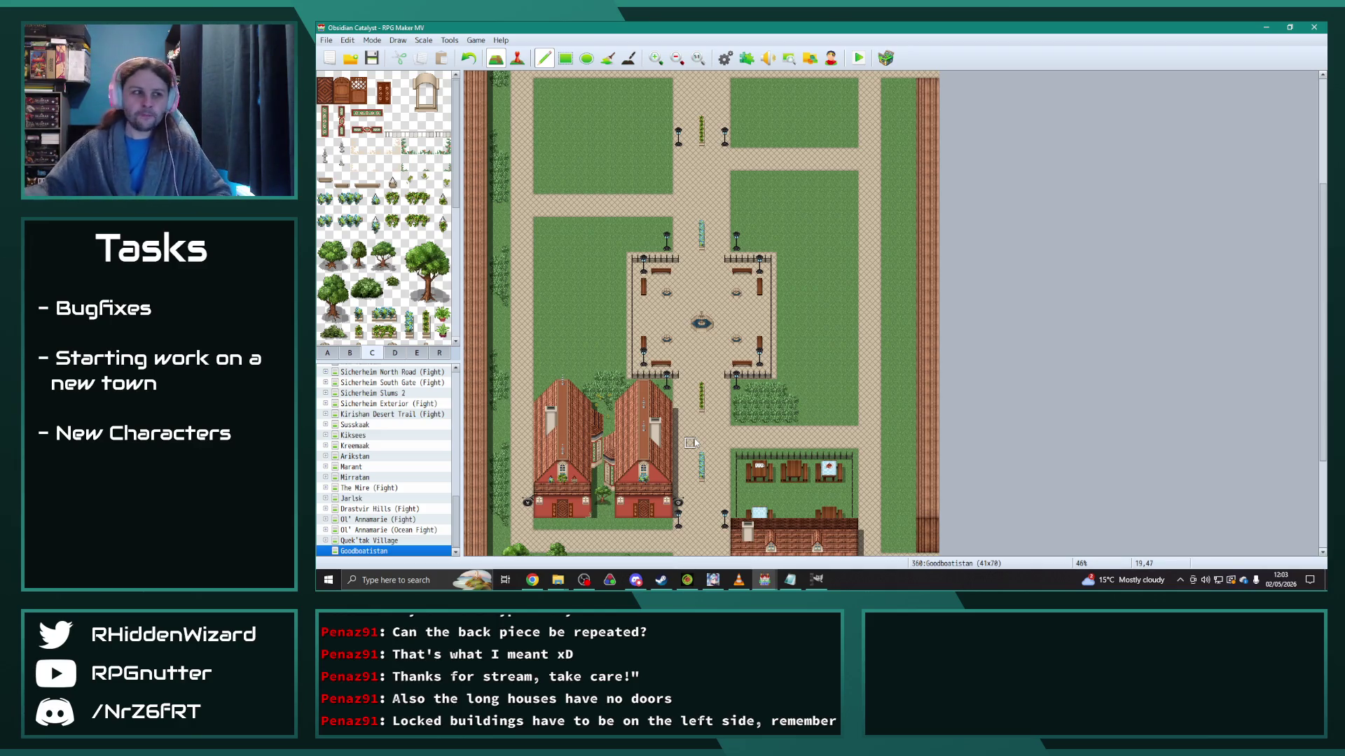
pyautogui.scroll(5, 692, 442)
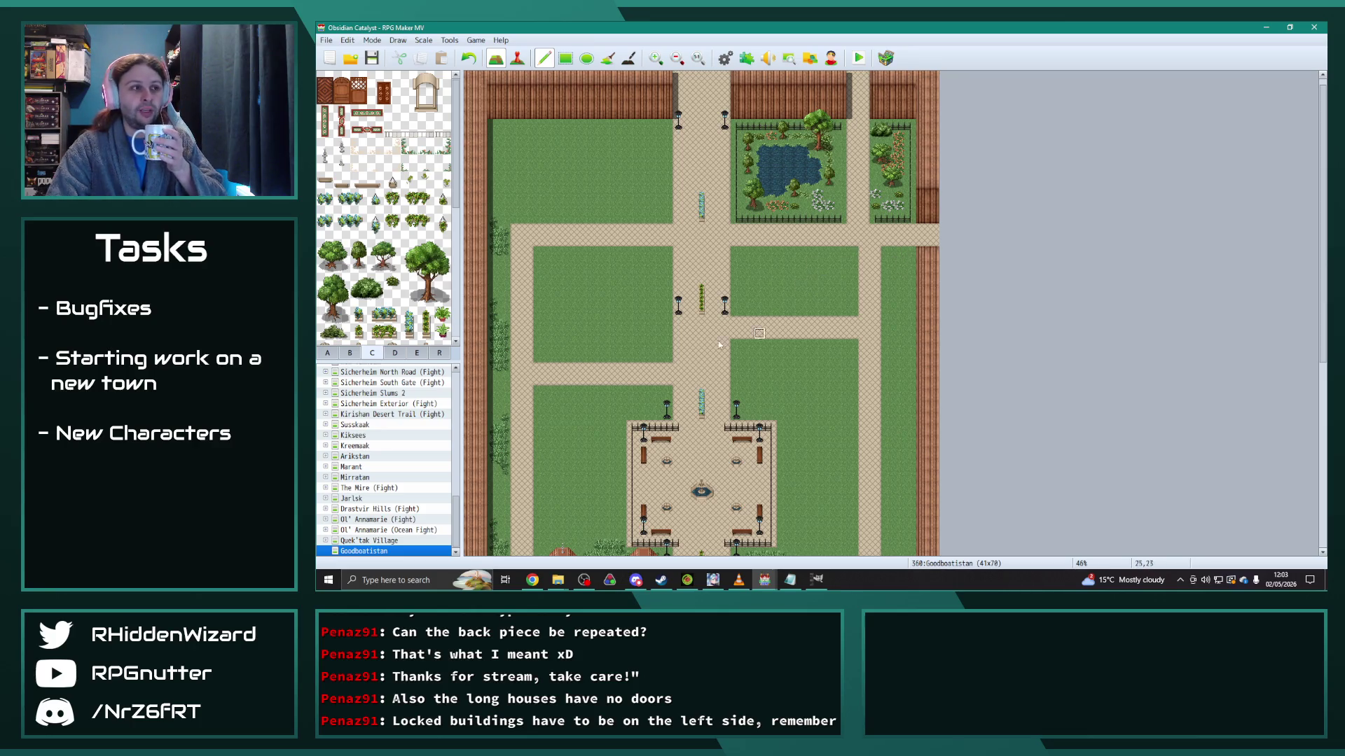
pyautogui.scroll(-1, 581, 368)
pyautogui.scroll(-1, 581, 369)
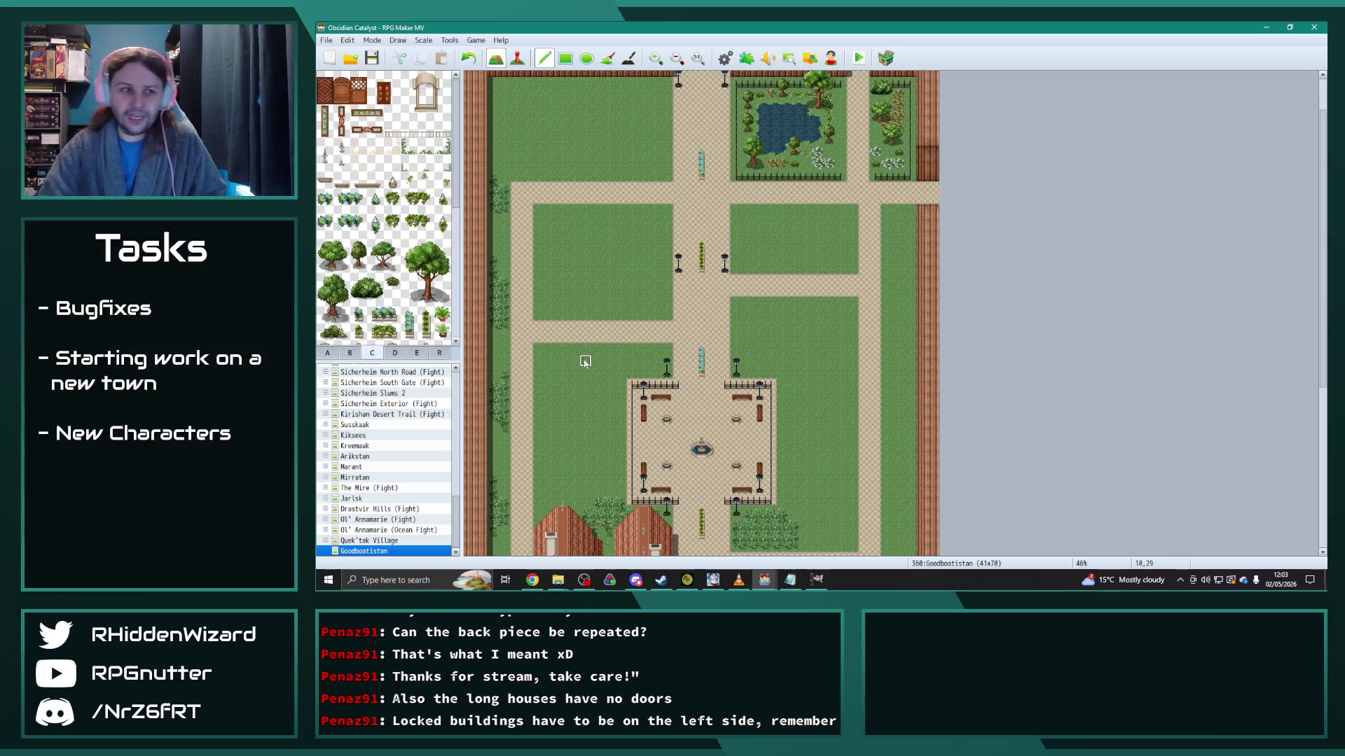
pyautogui.scroll(2, 553, 281)
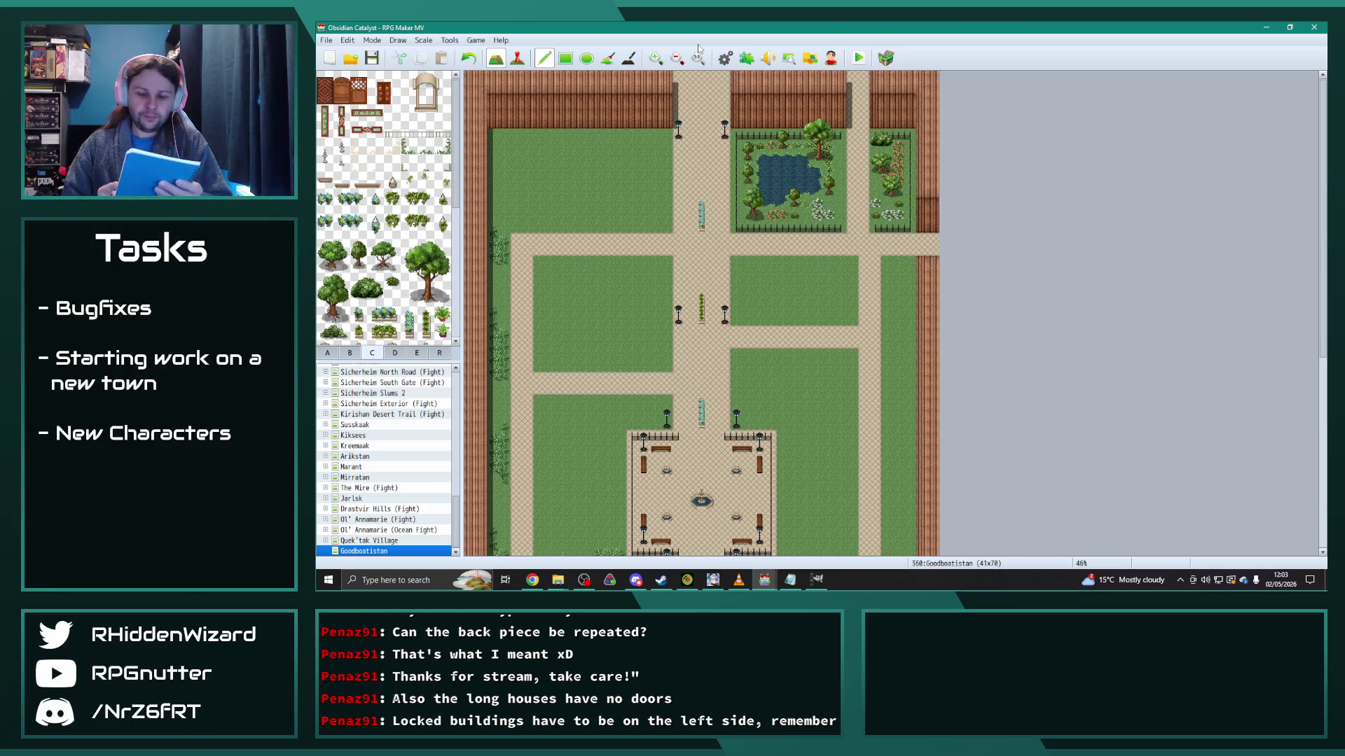
pyautogui.scroll(-5, 989, 126)
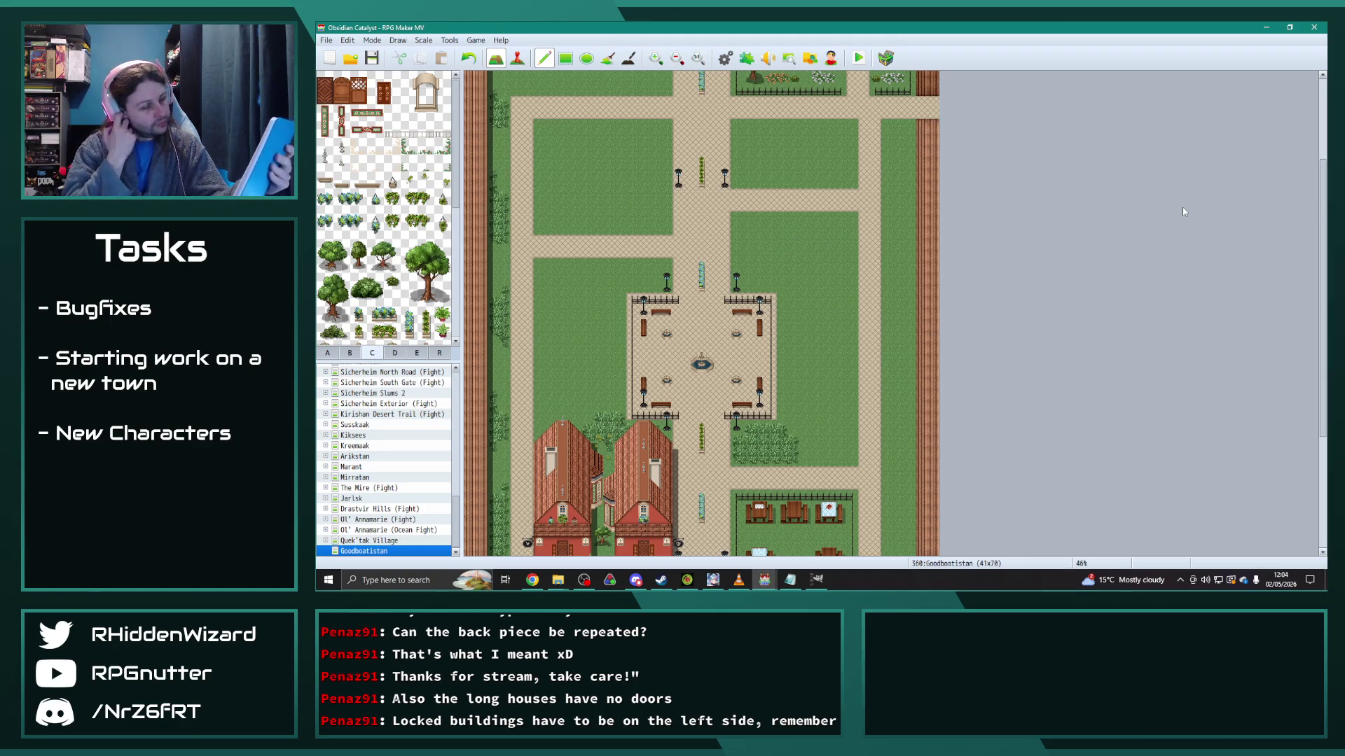
pyautogui.scroll(5, 1180, 206)
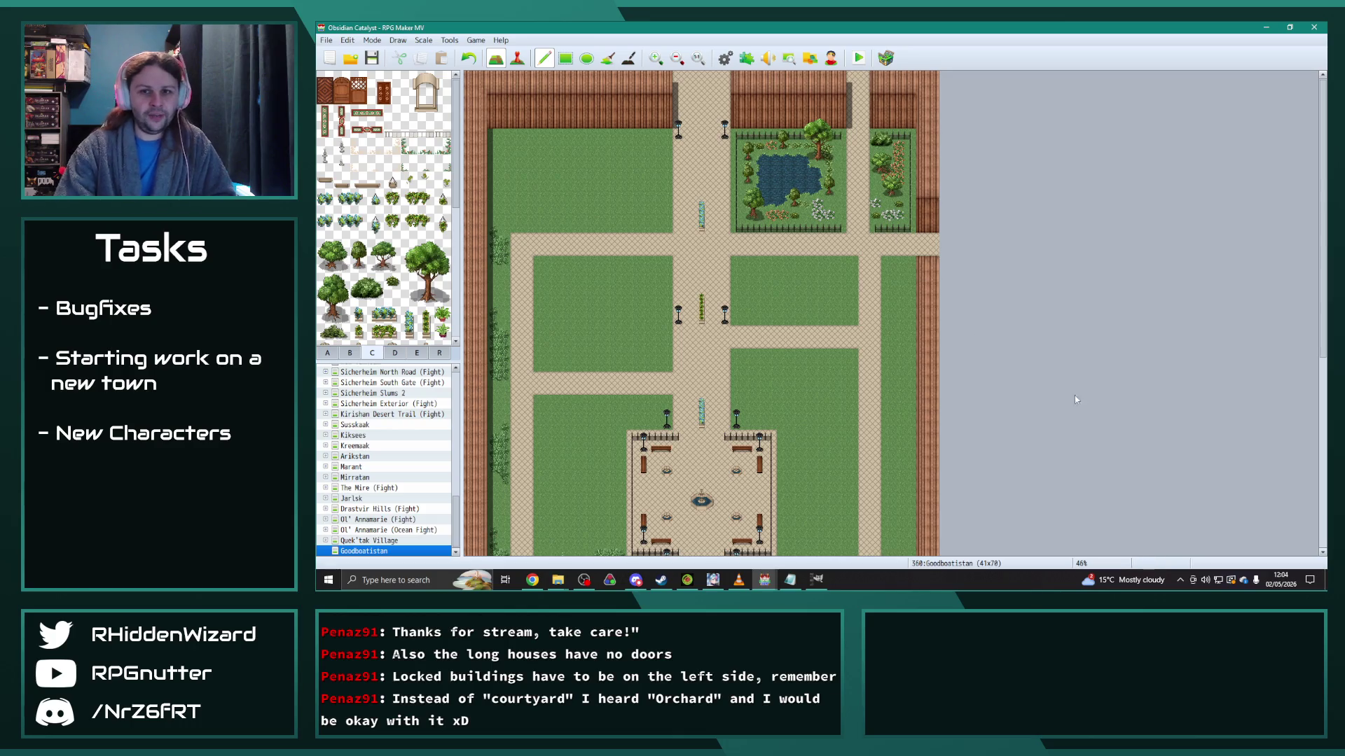
pyautogui.scroll(-5, 921, 394)
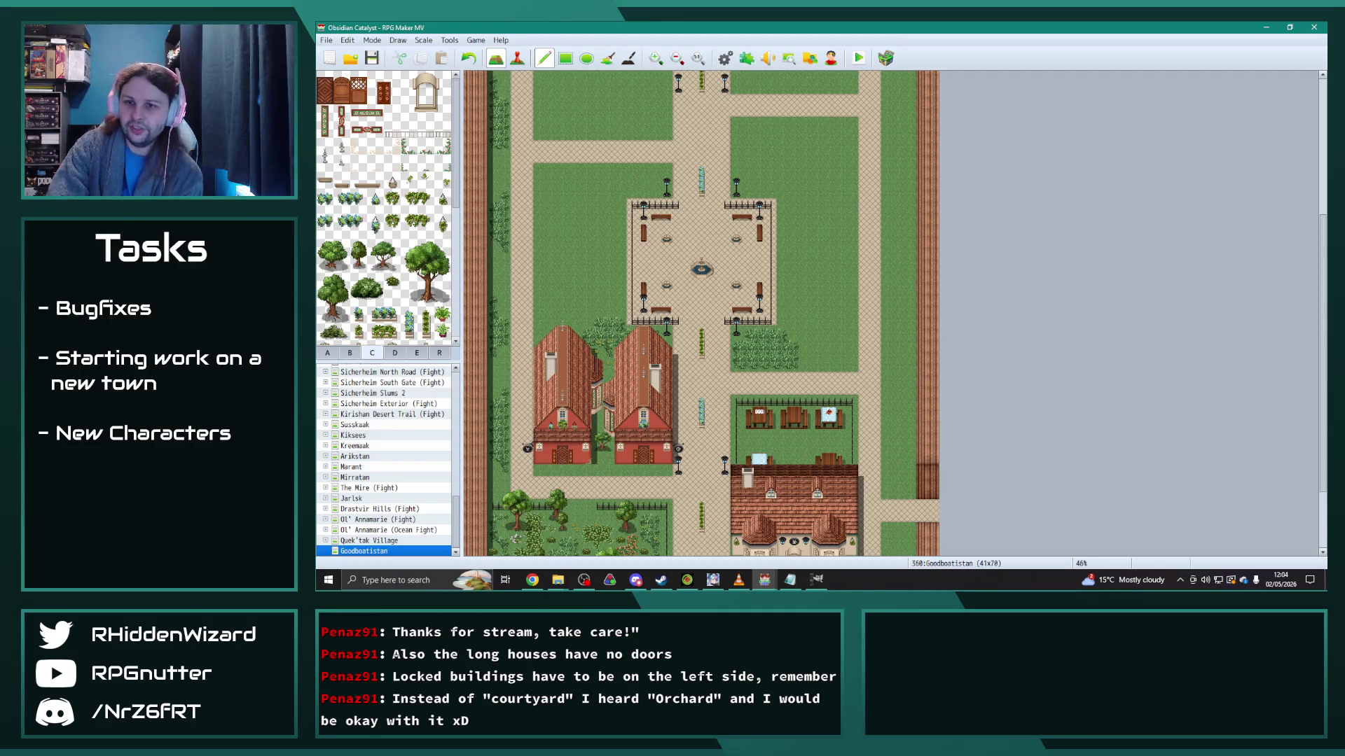
pyautogui.hotkey('alt', 'Tab')
pyautogui.hotkey('alt', 'Tab')
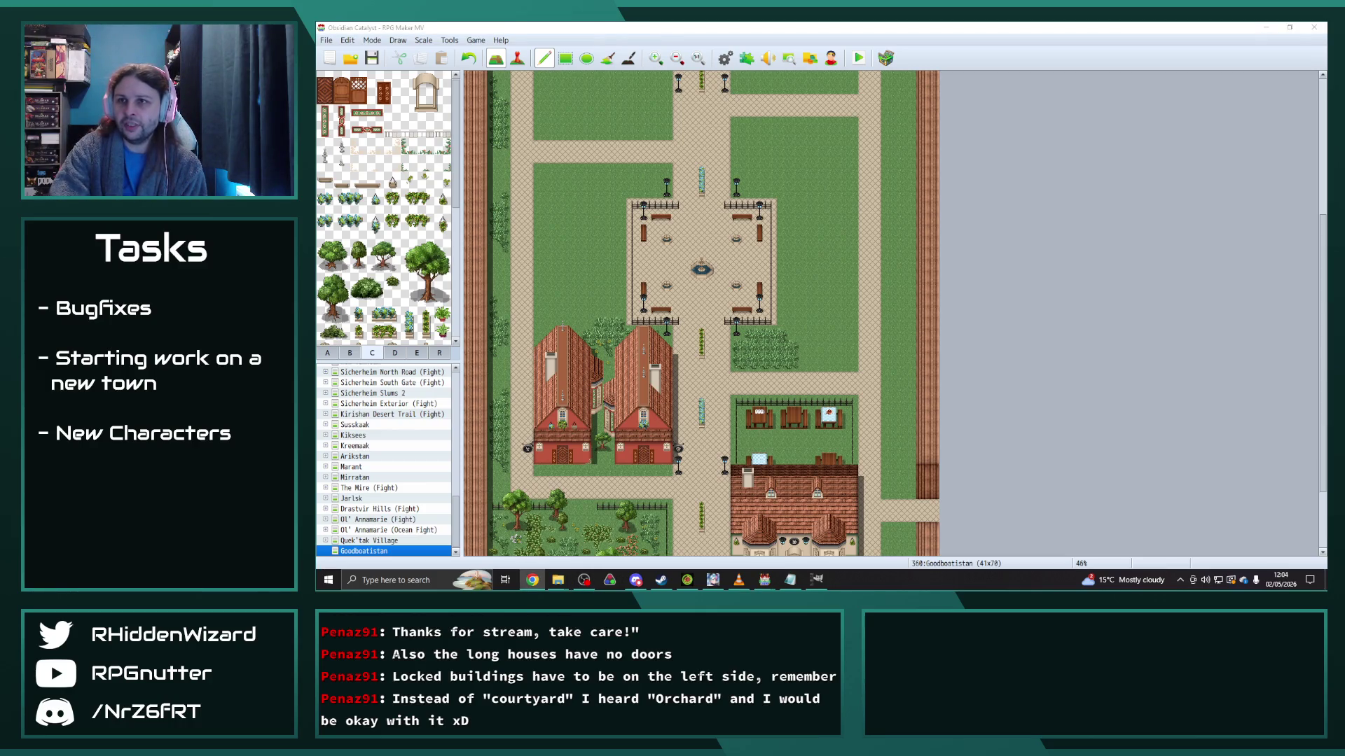
pyautogui.hotkey('alt', 'Tab')
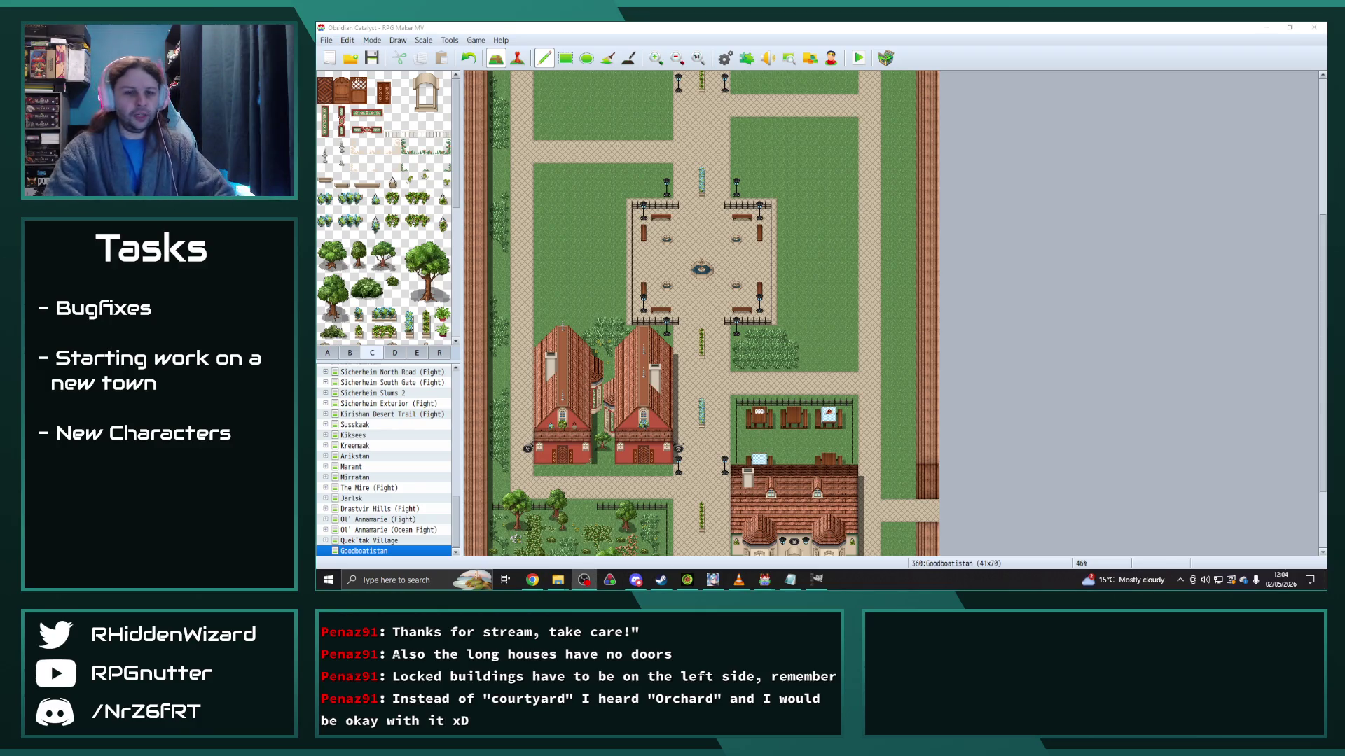